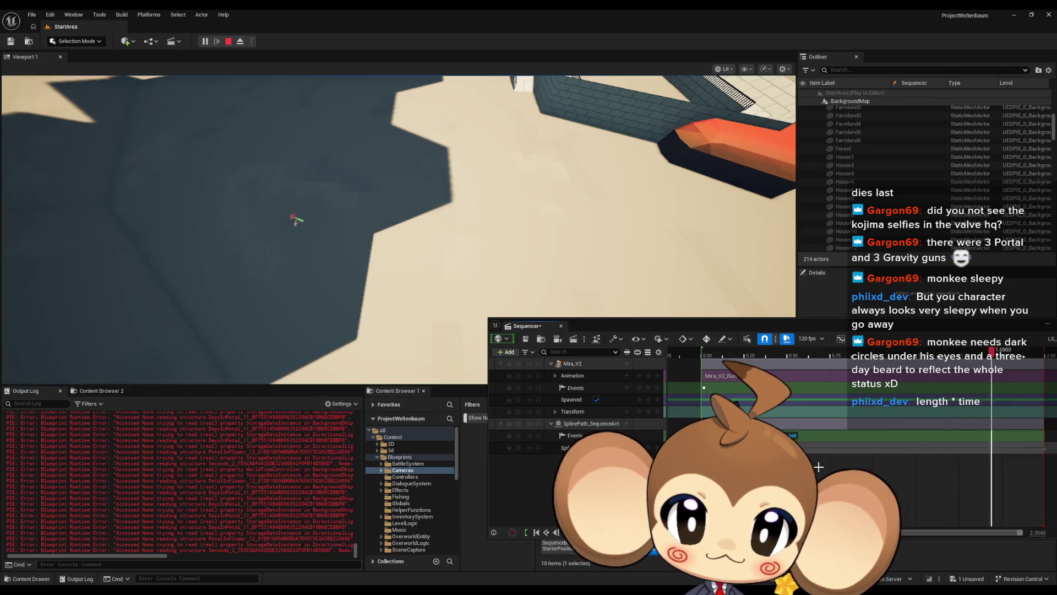
# Change the sequence frame rate from 120 fps to 60 fps and shift the Sequencer window left.
pyautogui.click(810, 338)
pyautogui.click(806, 452)
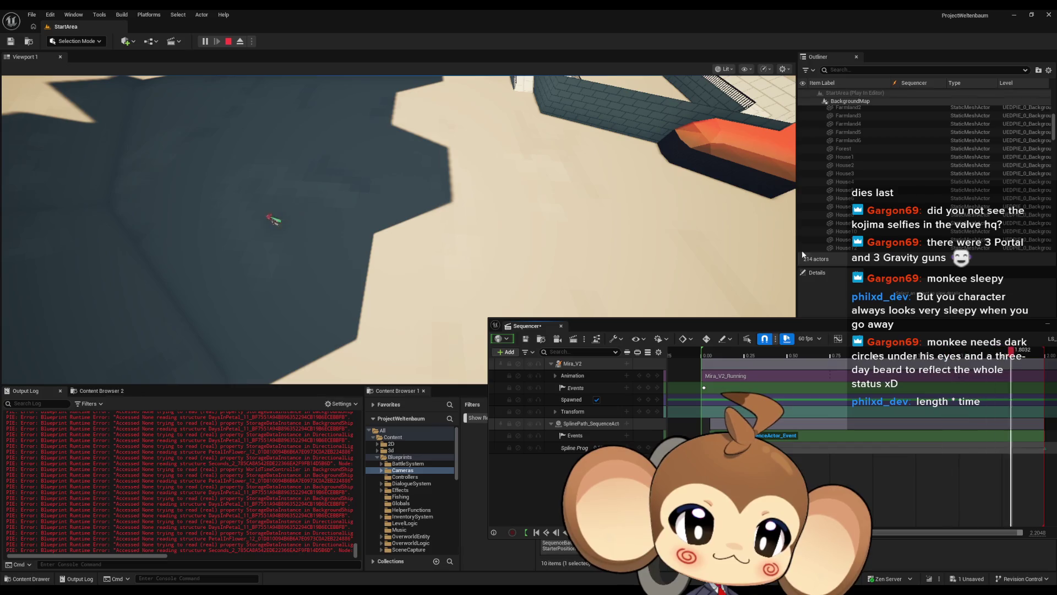
pyautogui.moveTo(804, 325); pyautogui.dragTo(404, 329)
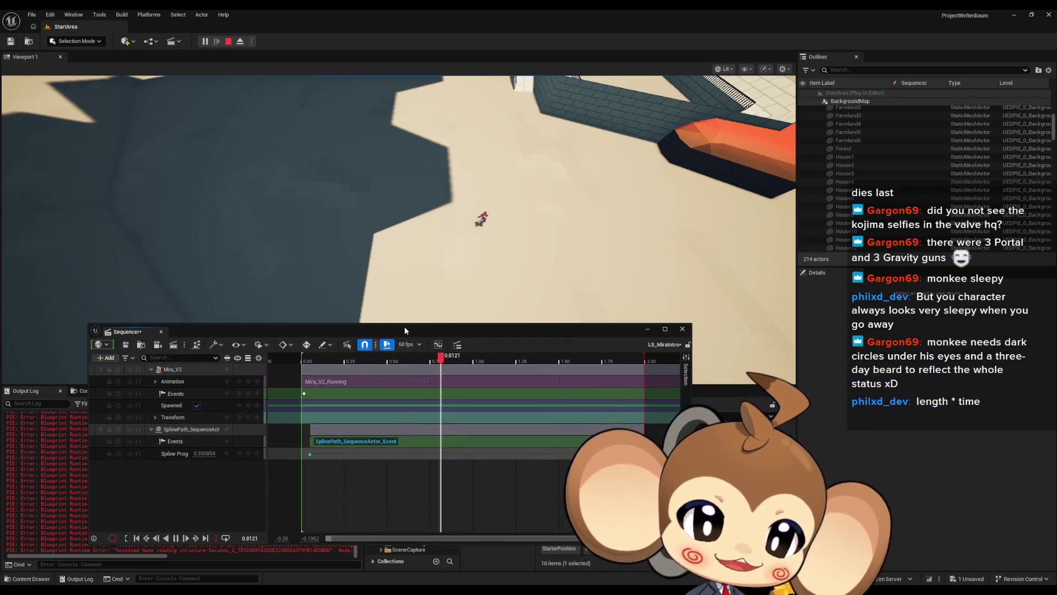
# Widen and zoom out the Sequencer, then stretch Spline Progress to about 4.3 s and Events to 3.55 s.
pyautogui.moveTo(692, 376); pyautogui.dragTo(743, 380)
pyautogui.scroll(-5, 574, 399)
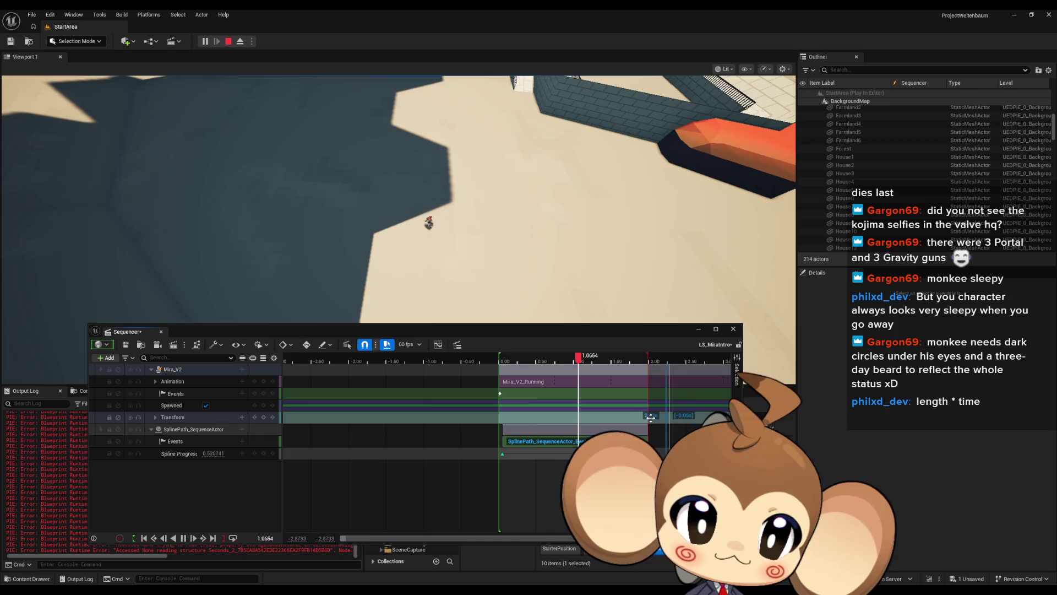
pyautogui.moveTo(669, 417)
pyautogui.mouseDown()
pyautogui.moveTo(374, 369)
pyautogui.moveTo(600, 373)
pyautogui.mouseUp()
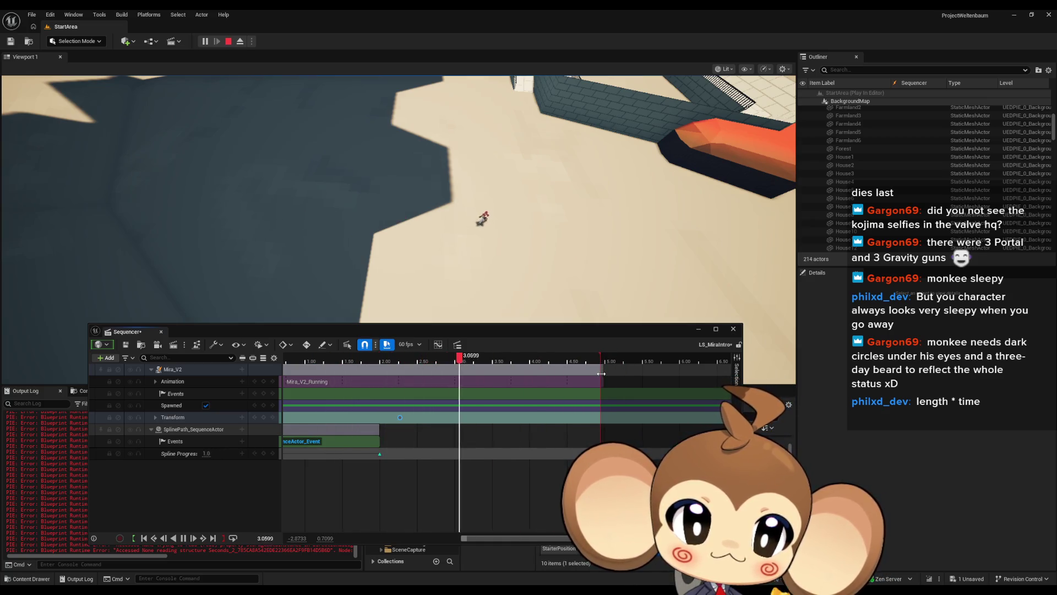
pyautogui.moveTo(384, 455); pyautogui.dragTo(600, 449)
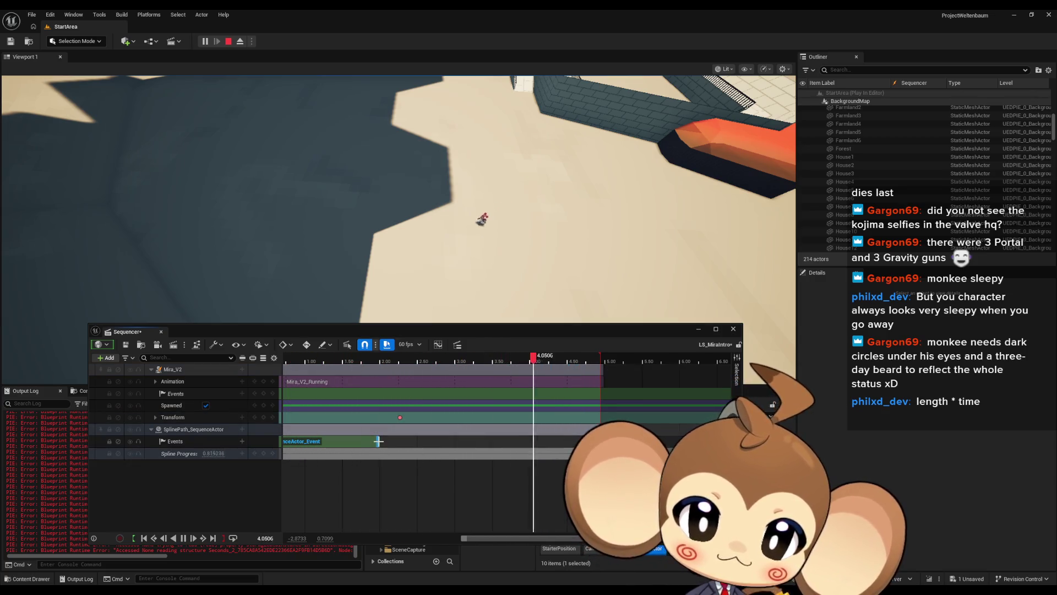
pyautogui.moveTo(380, 440); pyautogui.dragTo(602, 442)
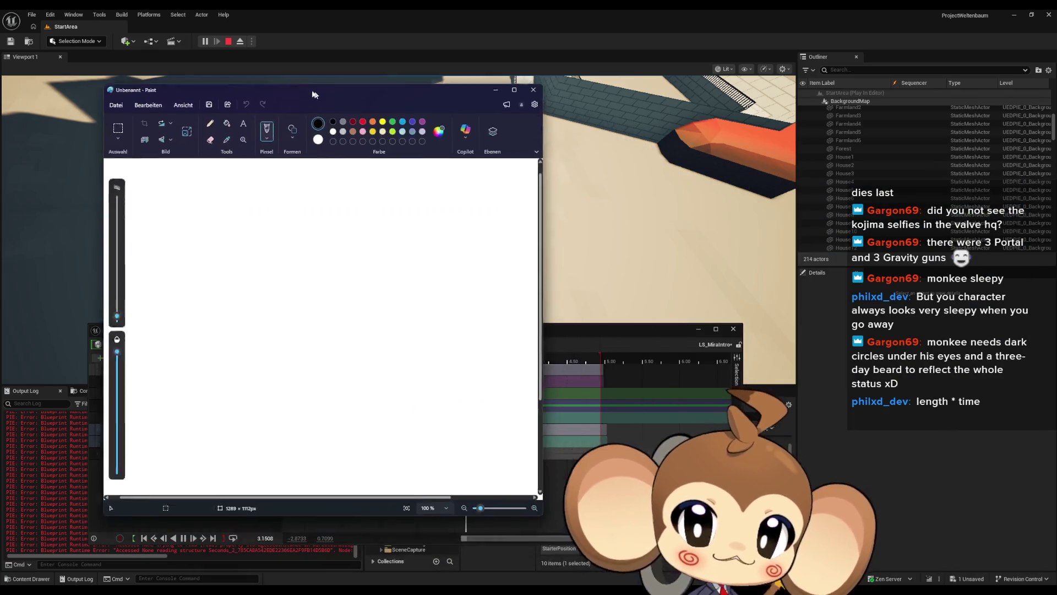
# With an 8px pencil, sketch the monkey's eyes, head outline, inner face and ear.
pyautogui.moveTo(314, 93); pyautogui.dragTo(214, 48)
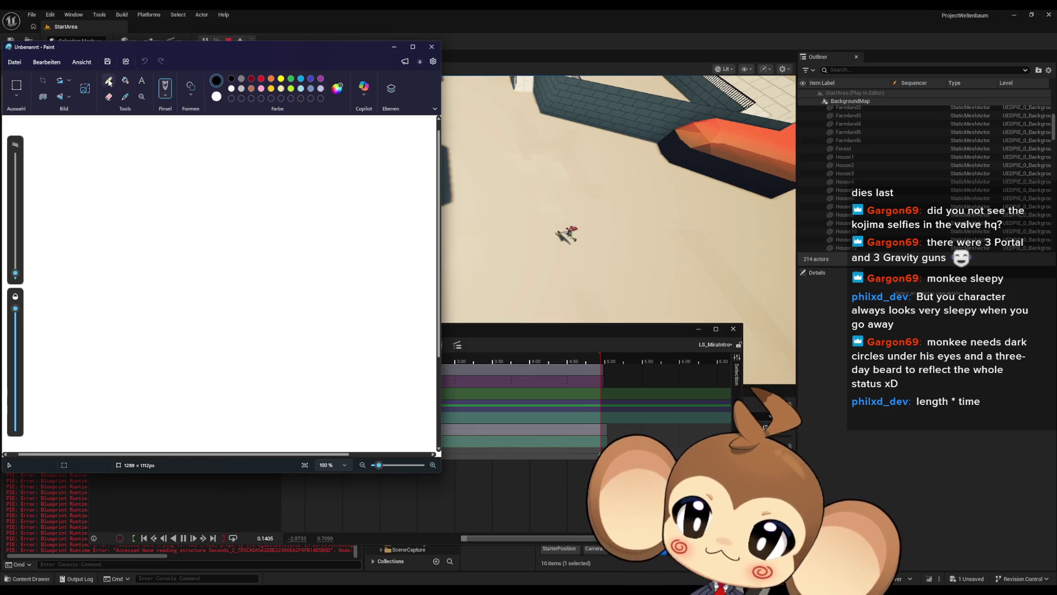
pyautogui.moveTo(16, 278); pyautogui.dragTo(18, 269)
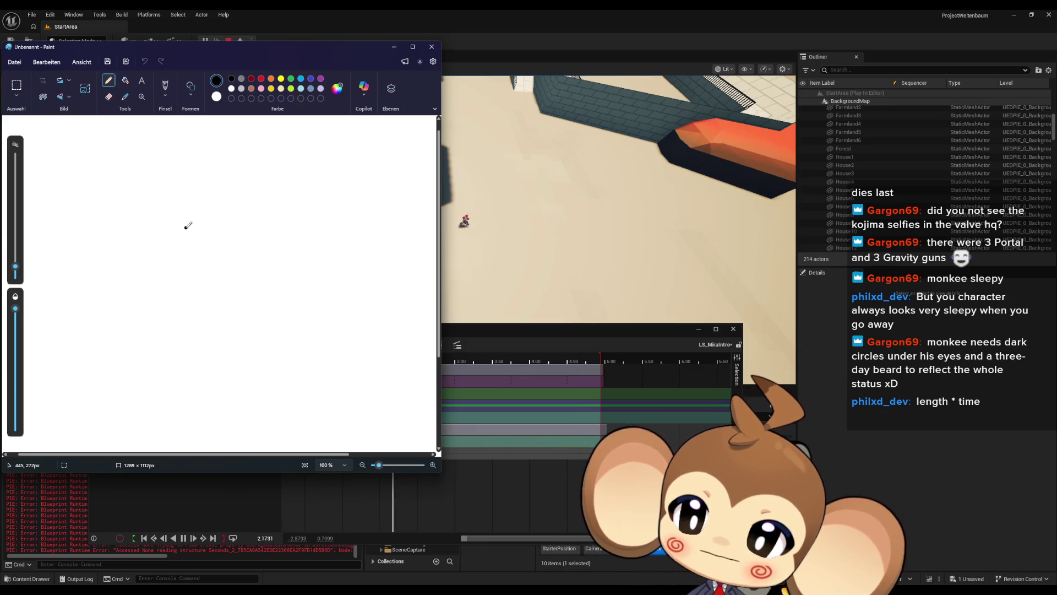
pyautogui.moveTo(143, 256)
pyautogui.mouseDown()
pyautogui.moveTo(192, 238)
pyautogui.moveTo(201, 260)
pyautogui.mouseUp()
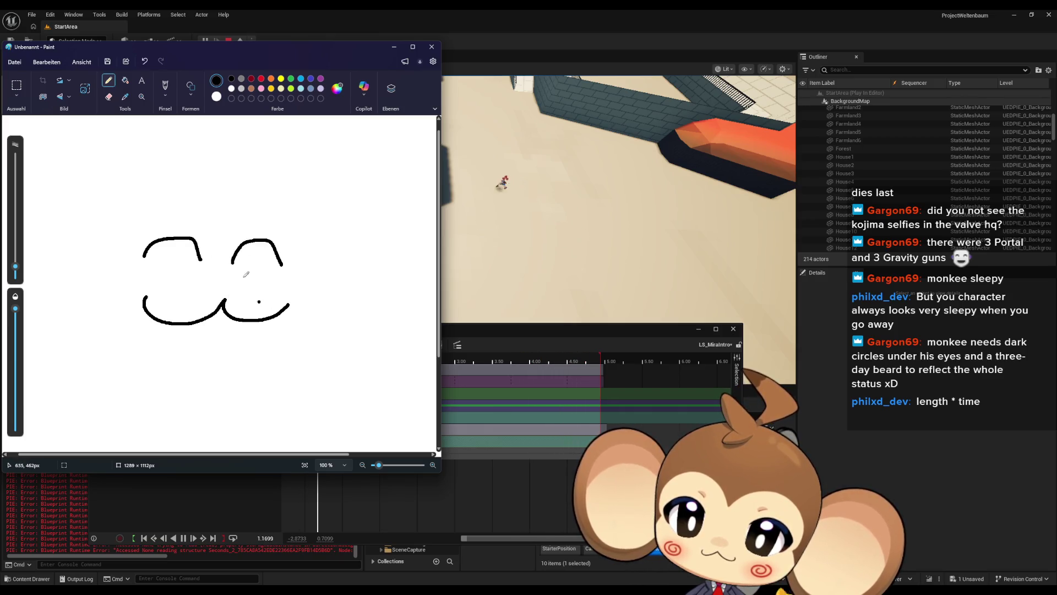
pyautogui.moveTo(137, 338)
pyautogui.mouseDown()
pyautogui.moveTo(281, 343)
pyautogui.moveTo(318, 242)
pyautogui.moveTo(242, 193)
pyautogui.mouseUp()
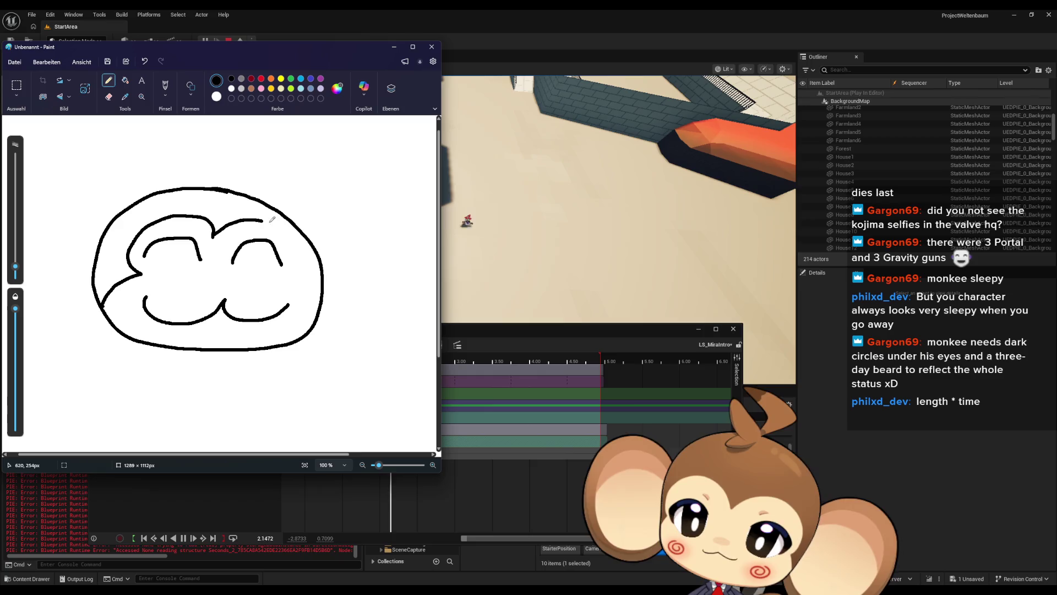
pyautogui.moveTo(287, 276); pyautogui.dragTo(322, 311)
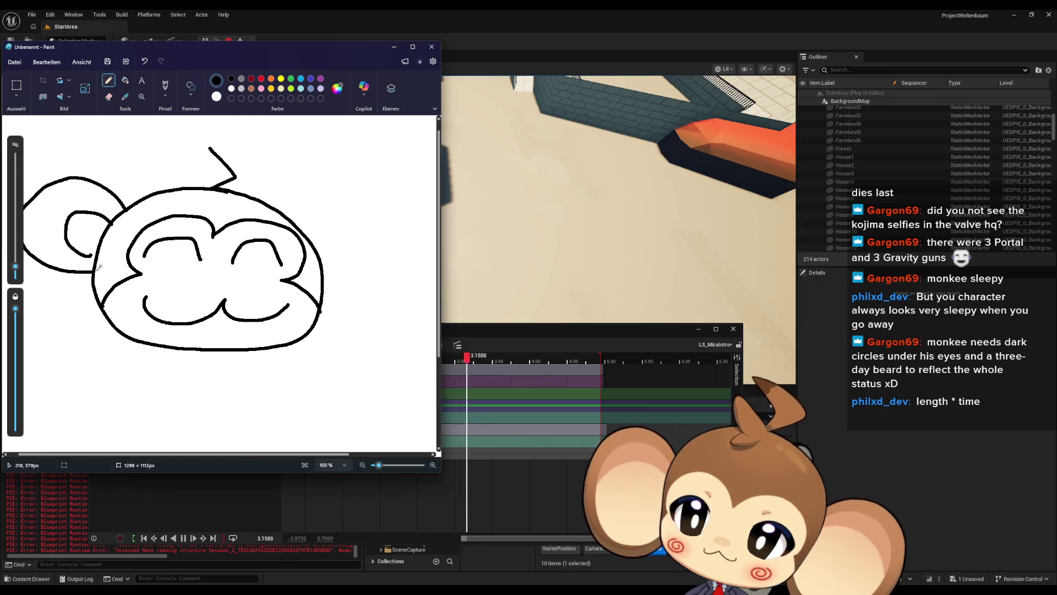
pyautogui.moveTo(314, 246); pyautogui.dragTo(361, 260)
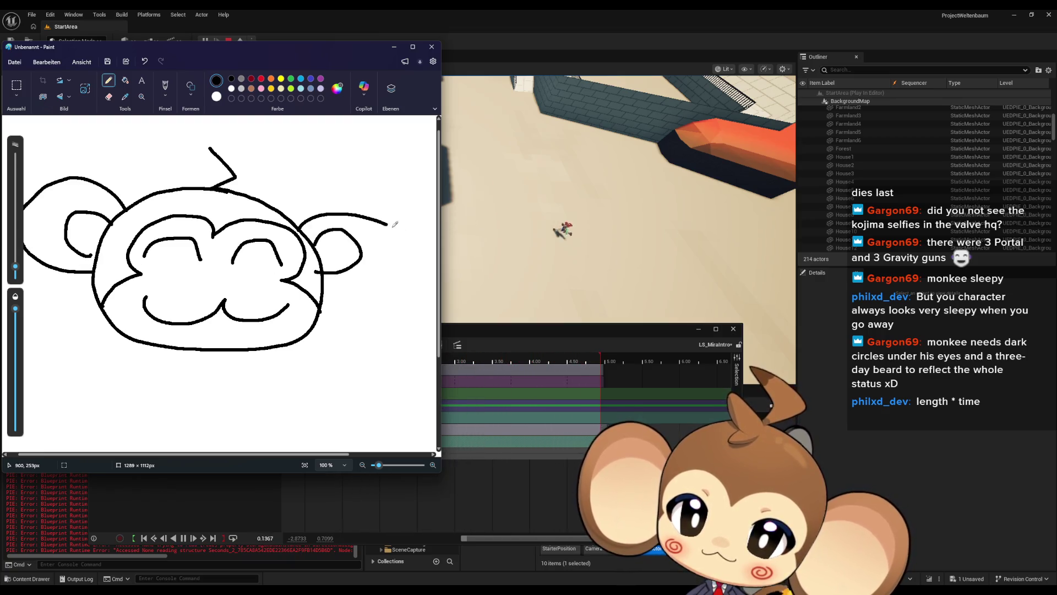
# Write BRB beneath the face and add red spiral blush marks with a thinner brush.
pyautogui.moveTo(68, 372)
pyautogui.mouseDown()
pyautogui.moveTo(103, 373)
pyautogui.moveTo(132, 395)
pyautogui.moveTo(165, 385)
pyautogui.moveTo(146, 396)
pyautogui.mouseUp()
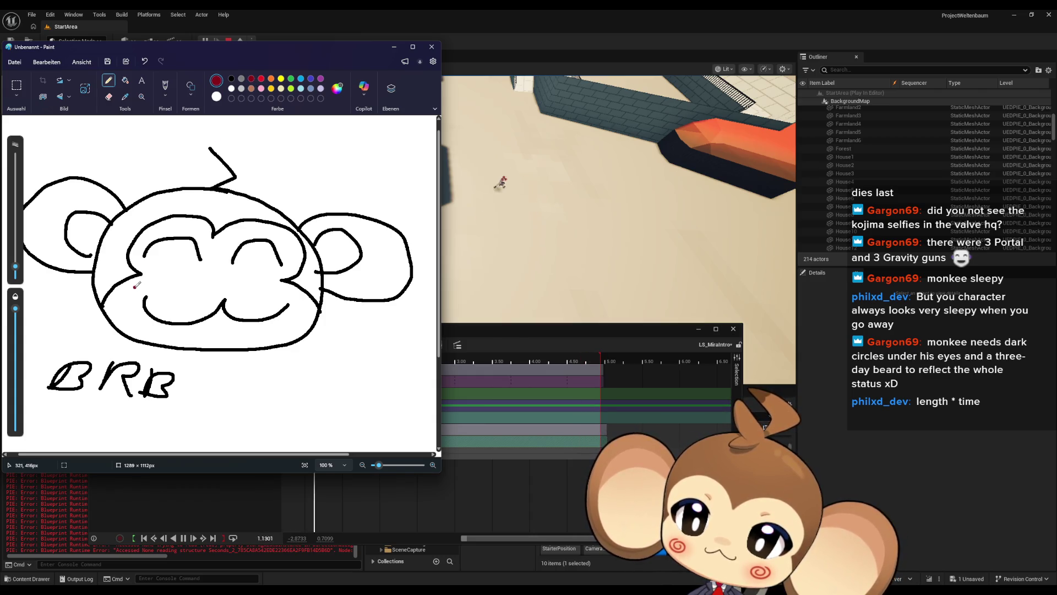
pyautogui.moveTo(15, 268); pyautogui.dragTo(15, 269)
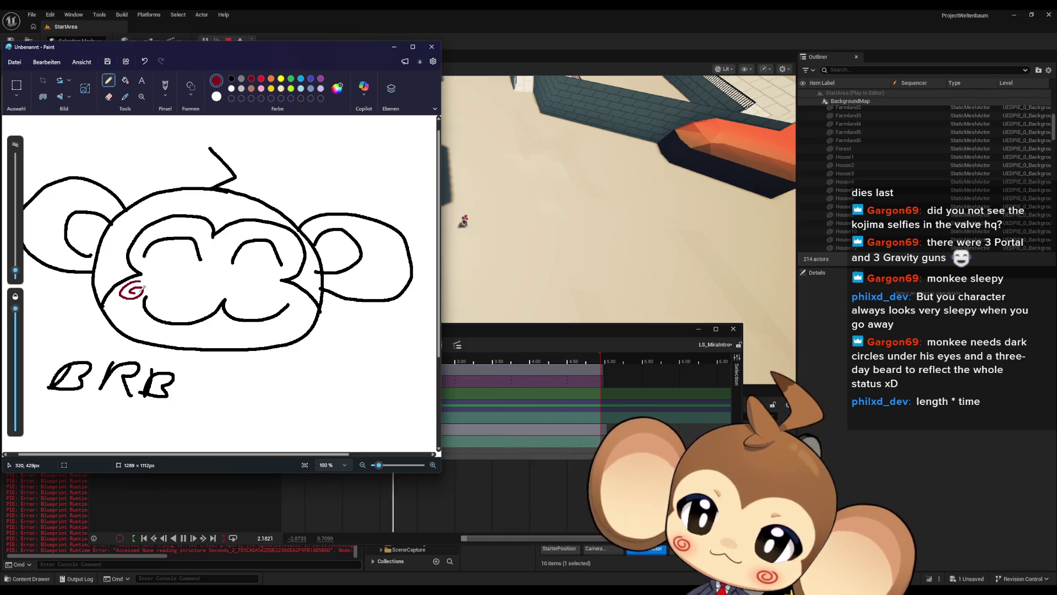
pyautogui.moveTo(290, 289); pyautogui.dragTo(300, 304)
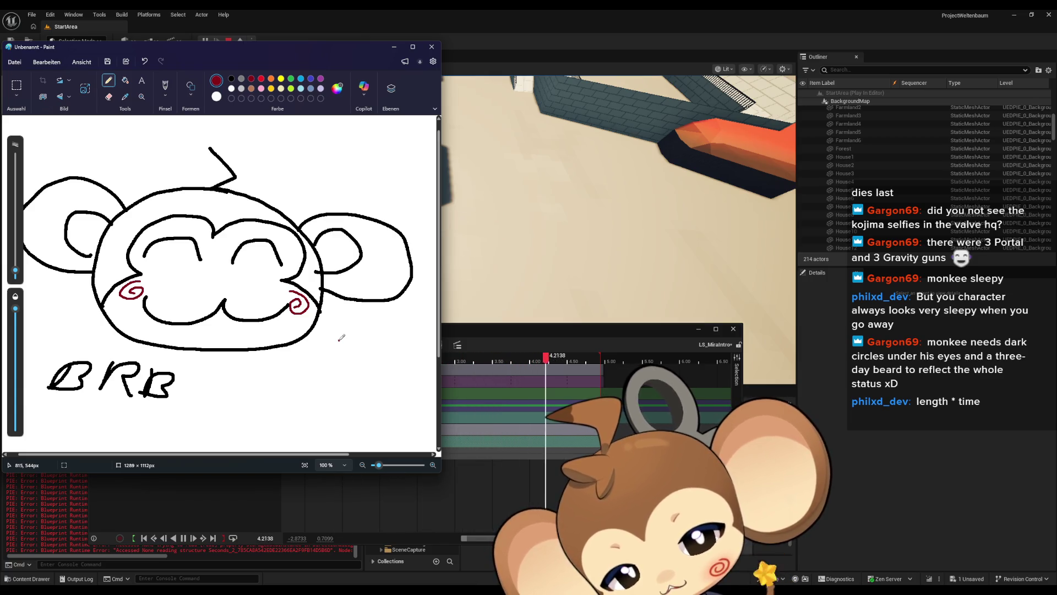
pyautogui.click(522, 306)
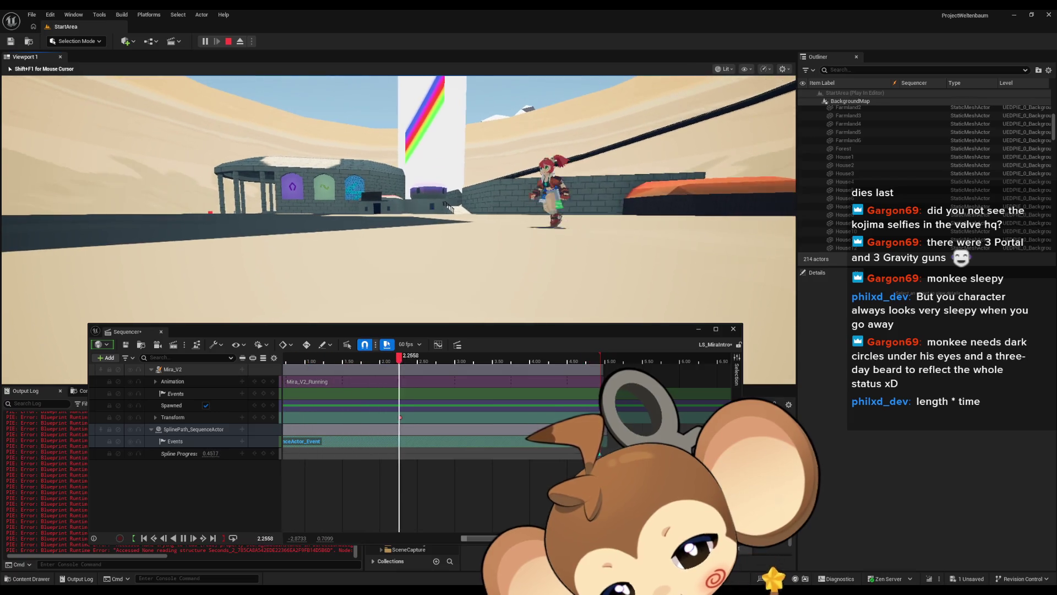
# Release the mouse from the play session with Shift+F1 and switch back to the BRB doodle.
pyautogui.hotkey('shift', 'F1')
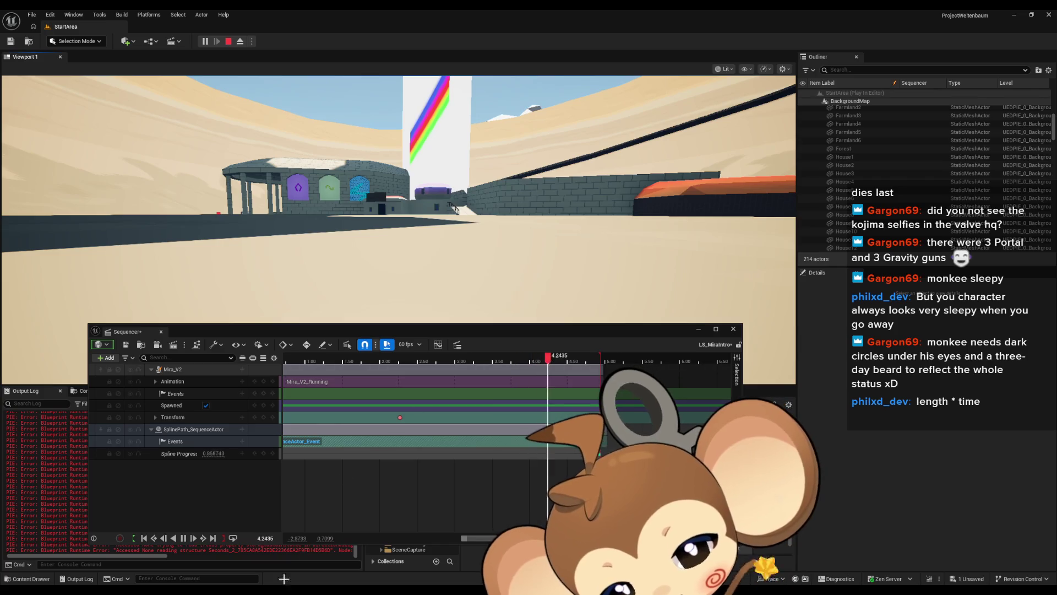
pyautogui.hotkey('alt', 'Tab')
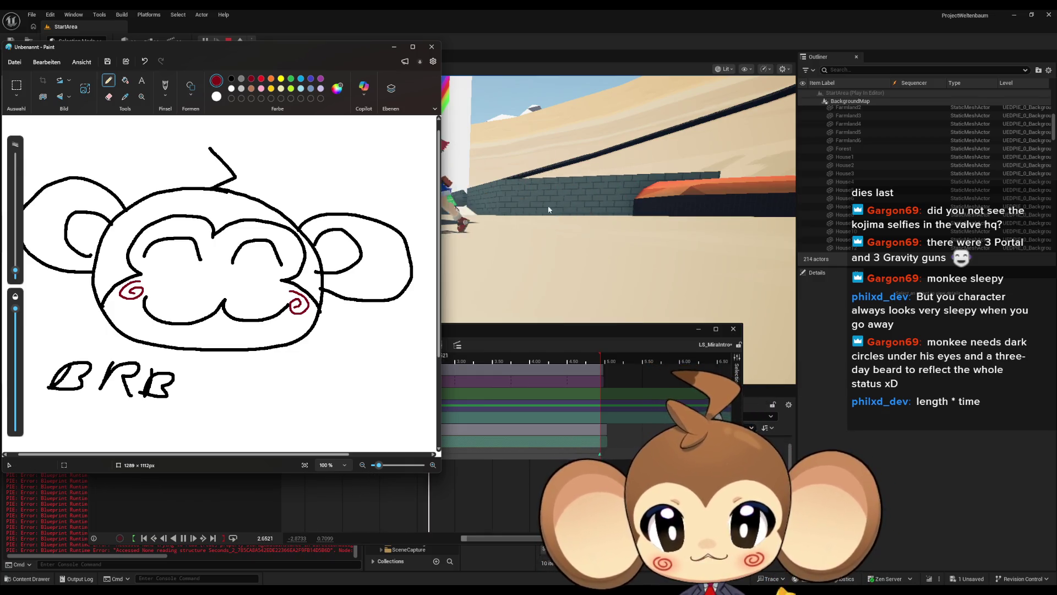
# Bring the Unreal editor back in front of the Paint doodle.
pyautogui.click(1049, 103)
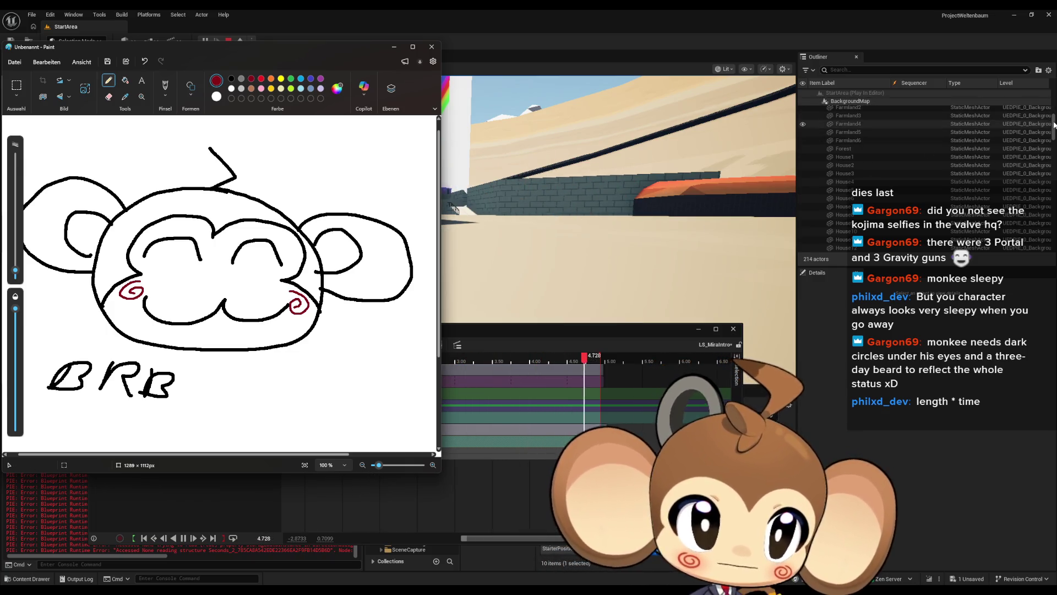
# Stop the running play session, then pause and rewind the sequence to its start.
pyautogui.scroll(5, 1055, 104)
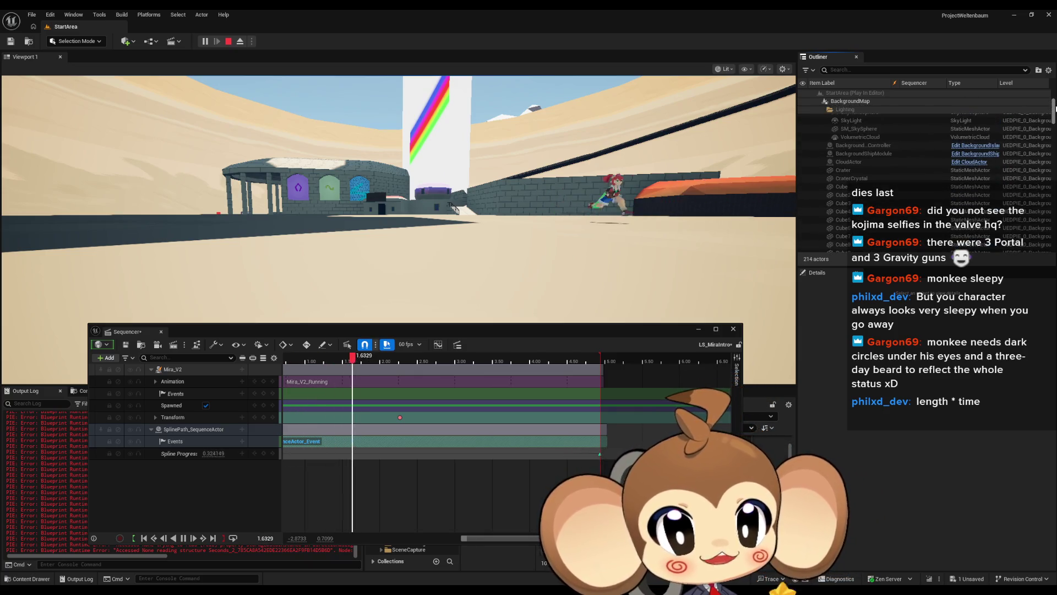
pyautogui.moveTo(1055, 87); pyautogui.dragTo(1044, 241)
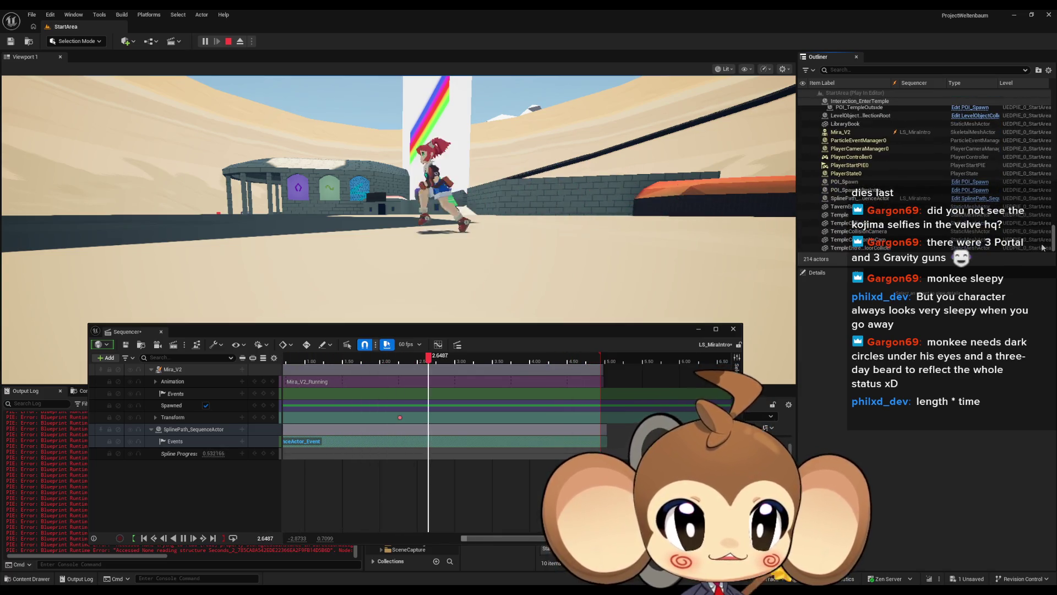
pyautogui.click(228, 42)
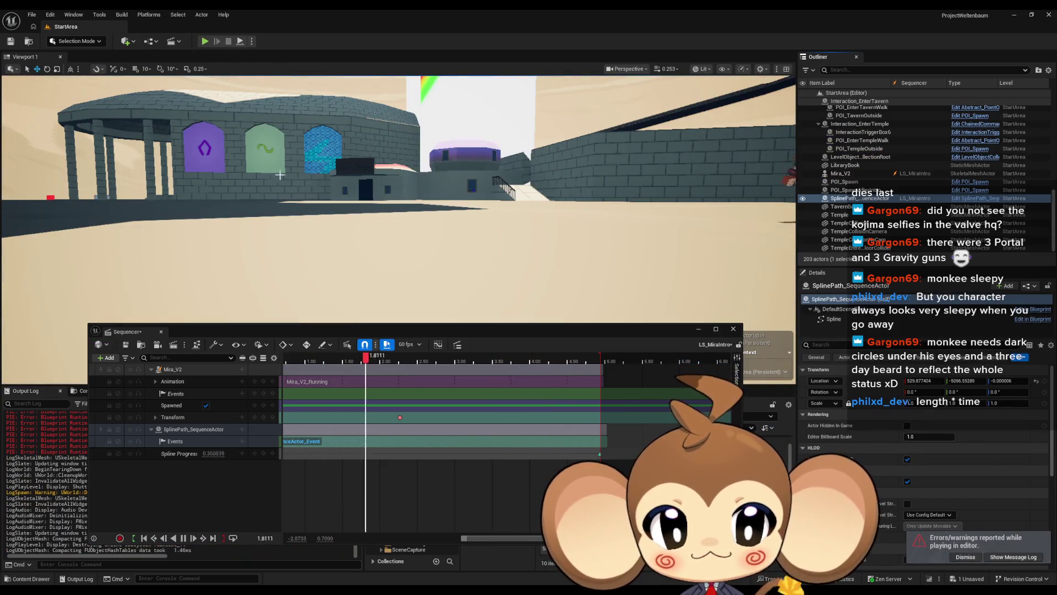
pyautogui.click(153, 539)
pyautogui.click(152, 539)
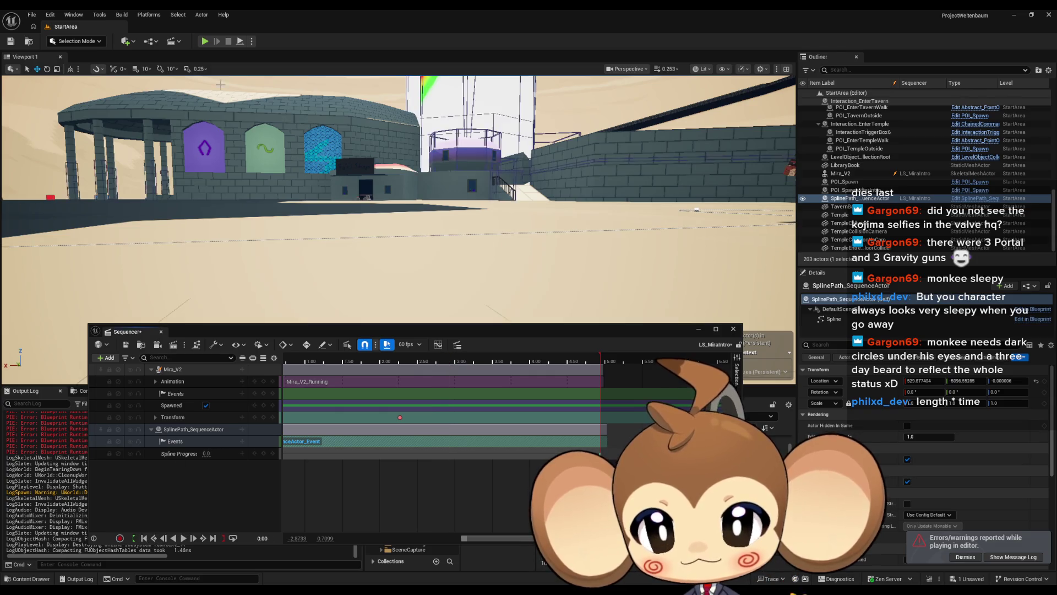
# Replay the level to watch Mira run, stop it, rewind to frame 0 and orbit to Mira.
pyautogui.click(205, 42)
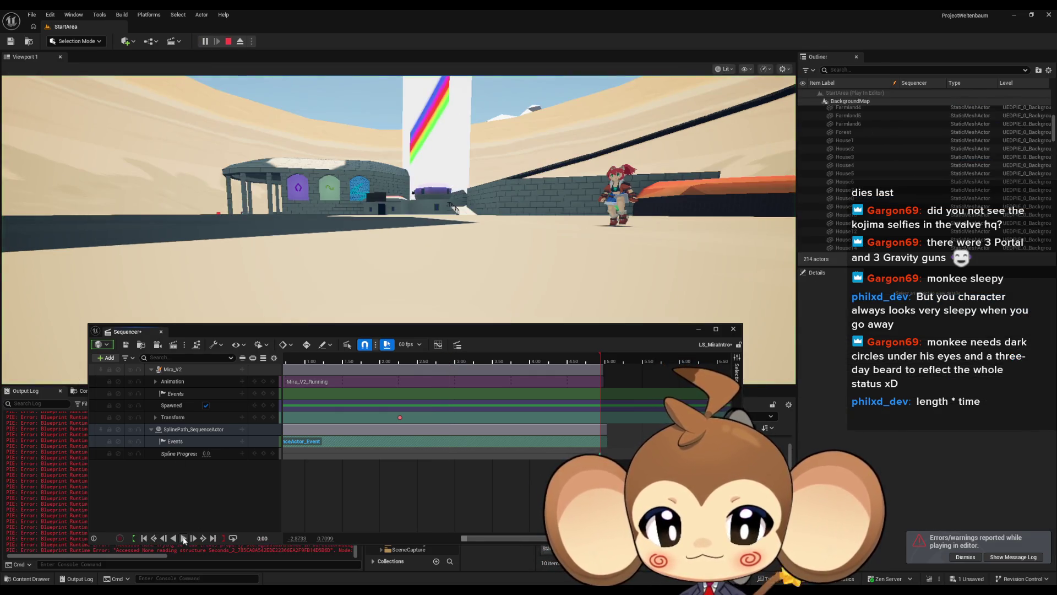
pyautogui.click(183, 538)
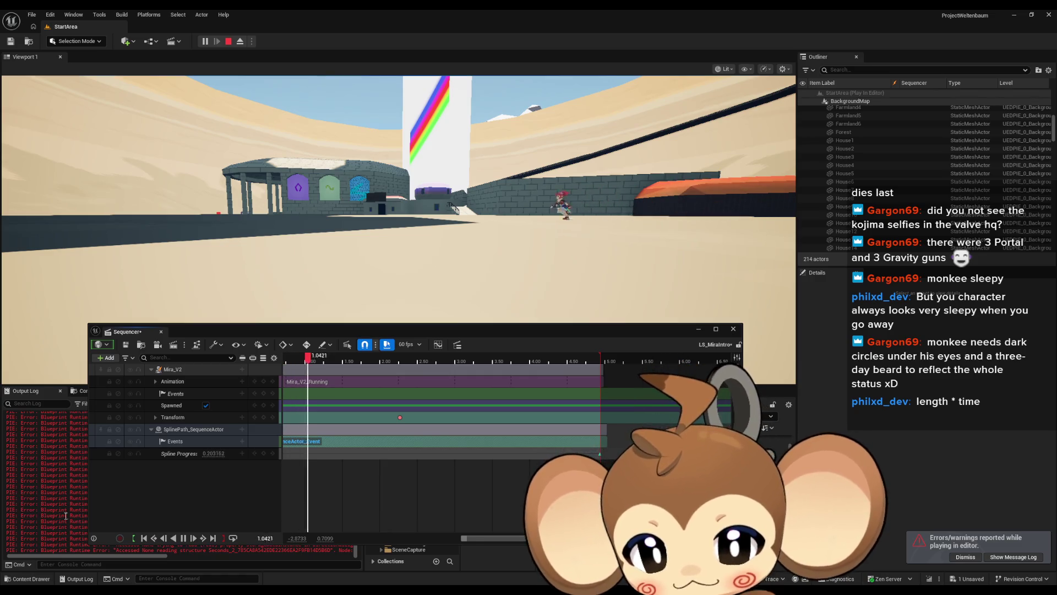
pyautogui.click(232, 41)
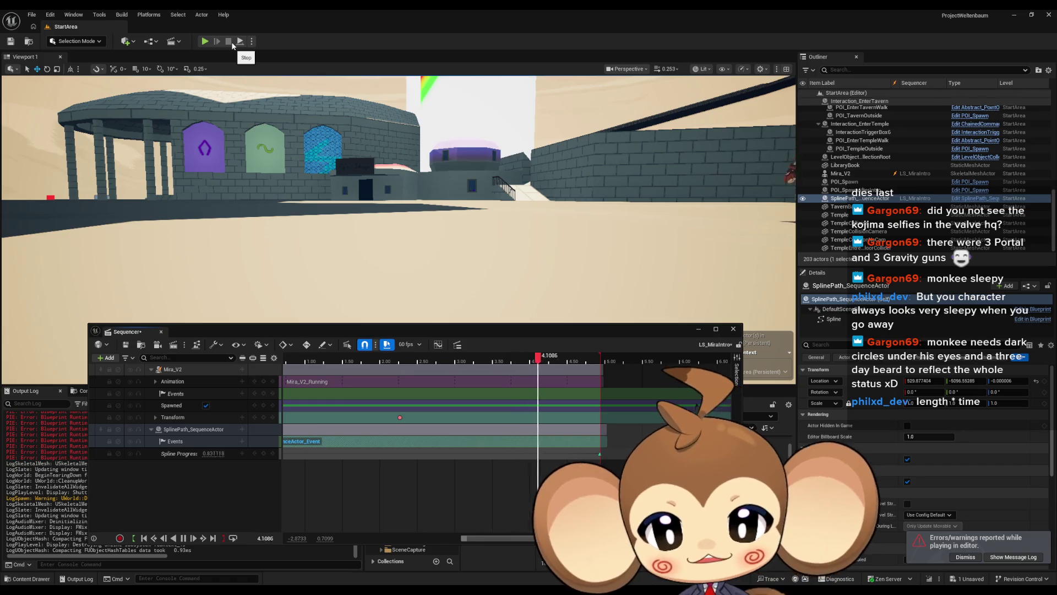
pyautogui.click(183, 539)
pyautogui.click(143, 537)
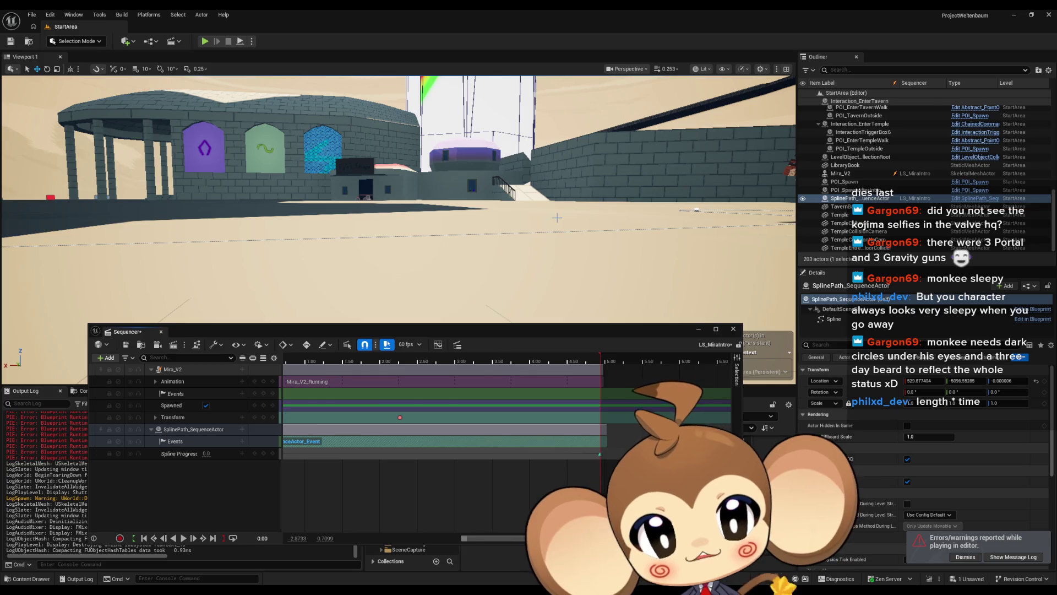
pyautogui.moveTo(556, 213)
pyautogui.mouseDown()
pyautogui.moveTo(559, 197)
pyautogui.moveTo(578, 259)
pyautogui.mouseUp()
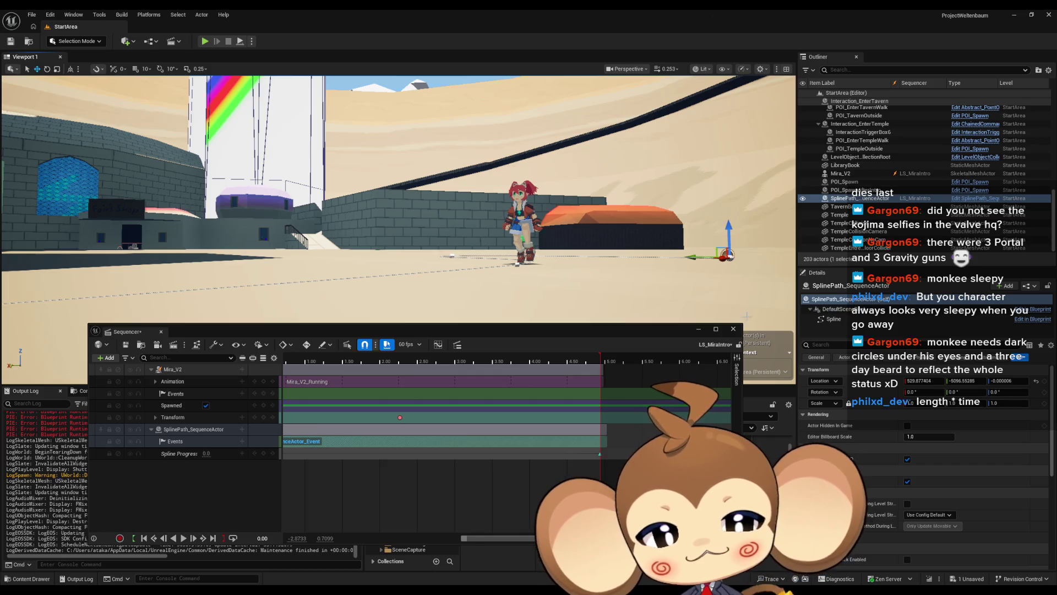
# Close the Sequencer and browse to Content > 3d > Characters > Mira > Mira_Version2.
pyautogui.click(733, 329)
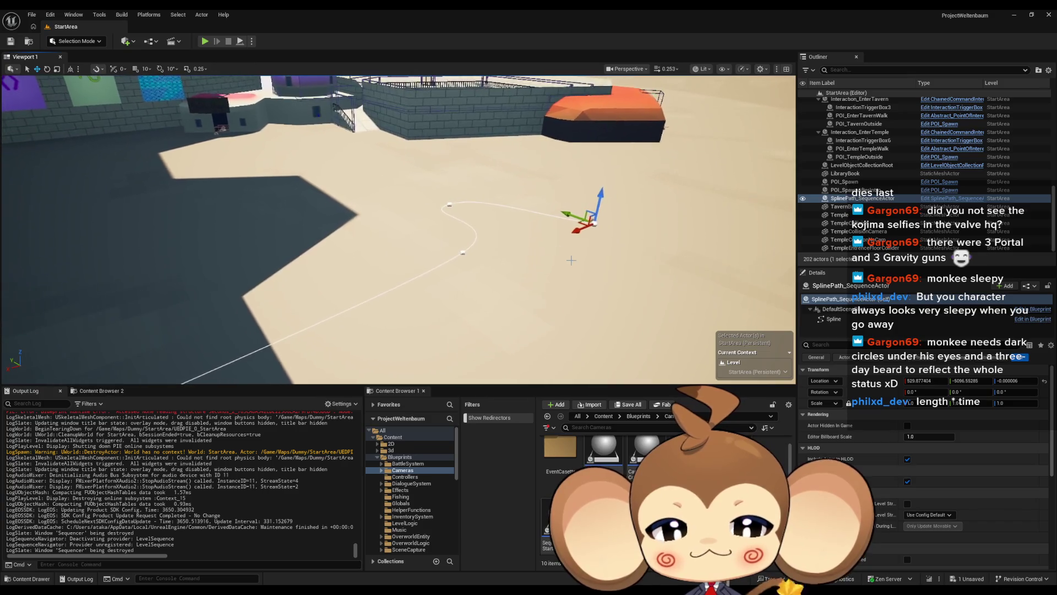
pyautogui.click(601, 416)
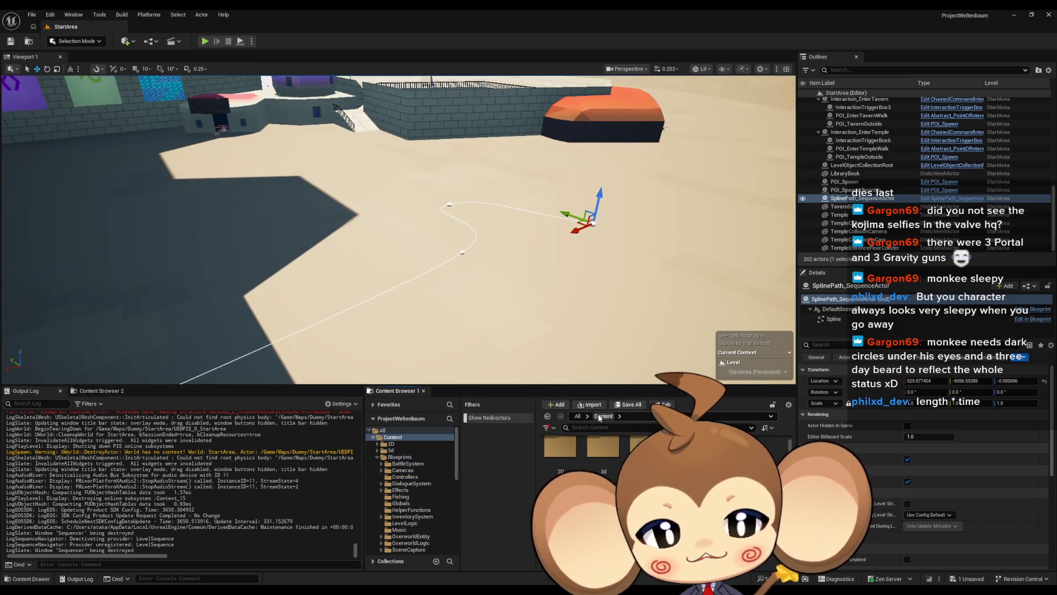
pyautogui.doubleClick(610, 472)
pyautogui.doubleClick(603, 467)
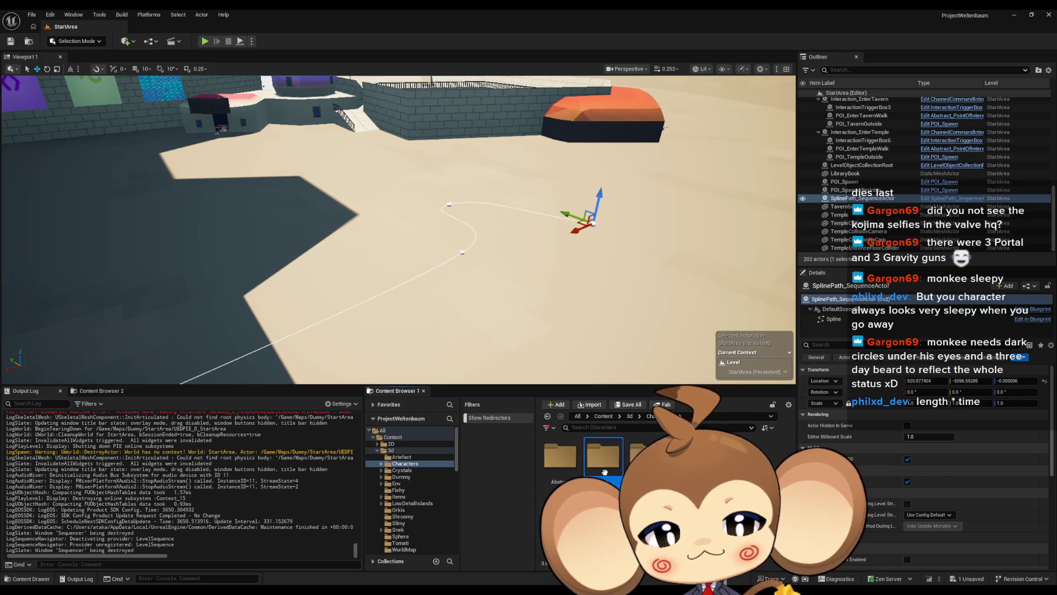
pyautogui.doubleClick(603, 467)
pyautogui.doubleClick(604, 471)
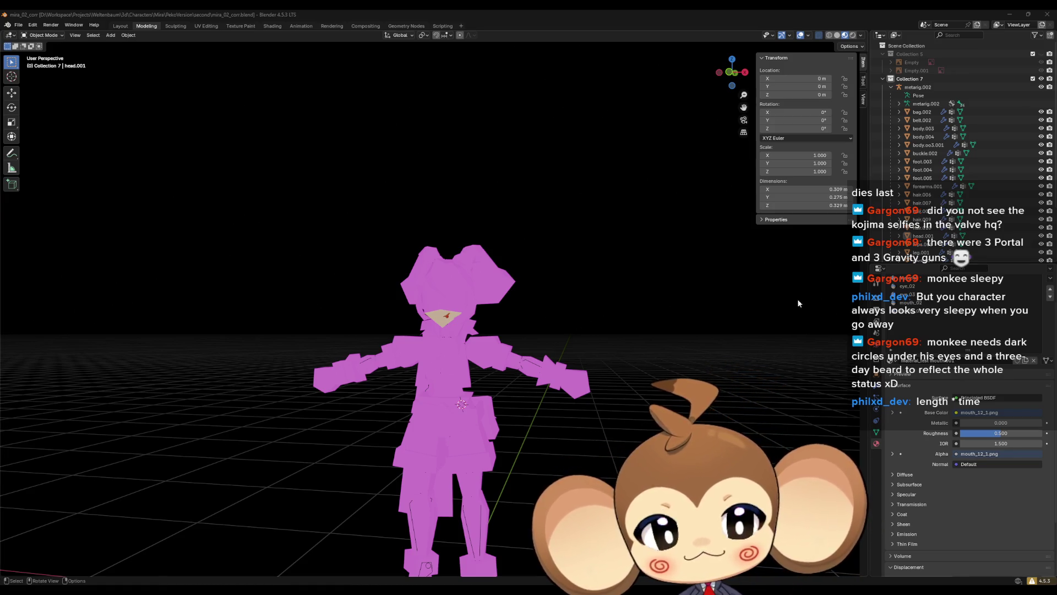
# Select the head's first material slot and split the 3D view into two side-by-side areas.
pyautogui.click(914, 278)
pyautogui.rightClick(591, 298)
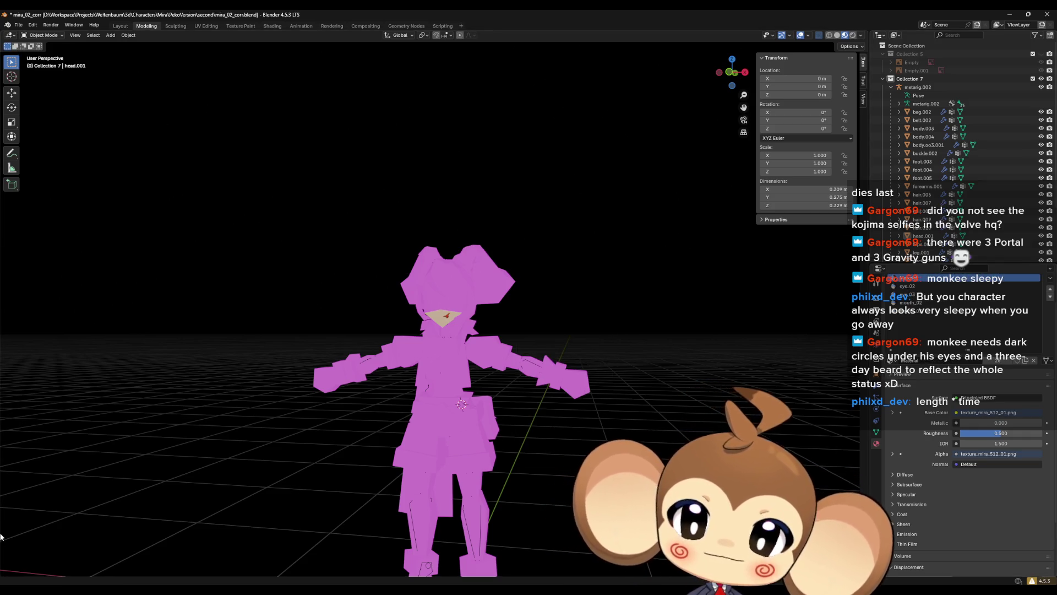
pyautogui.moveTo(2, 574)
pyautogui.mouseDown()
pyautogui.moveTo(149, 550)
pyautogui.moveTo(369, 545)
pyautogui.moveTo(298, 543)
pyautogui.mouseUp()
pyautogui.moveTo(506, 392); pyautogui.dragTo(570, 401)
pyautogui.scroll(5, 570, 400)
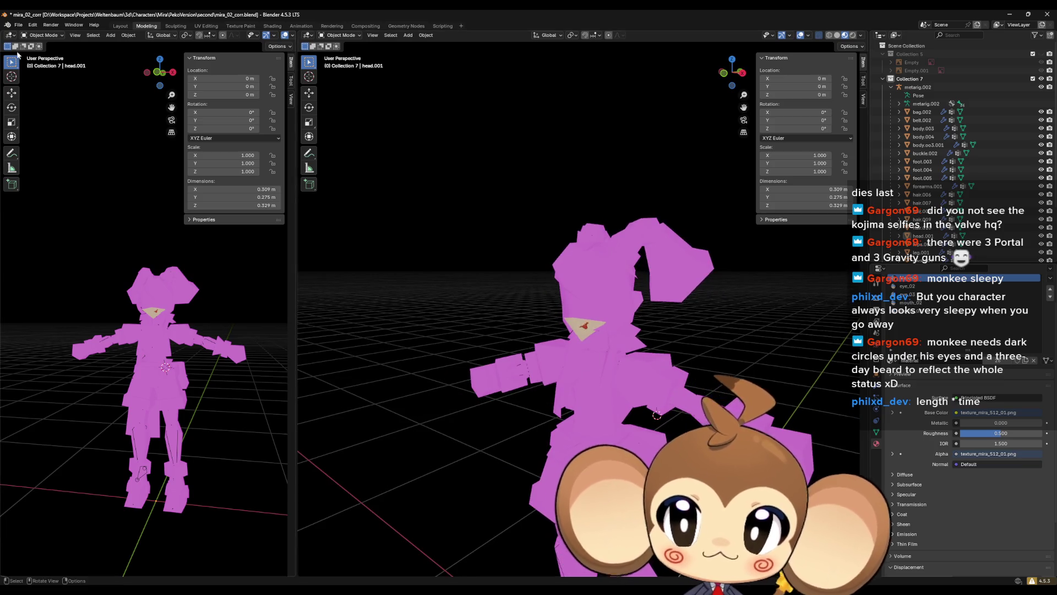
# Turn the left area into the Shader Editor, select the head and browse for a texture image.
pyautogui.click(9, 35)
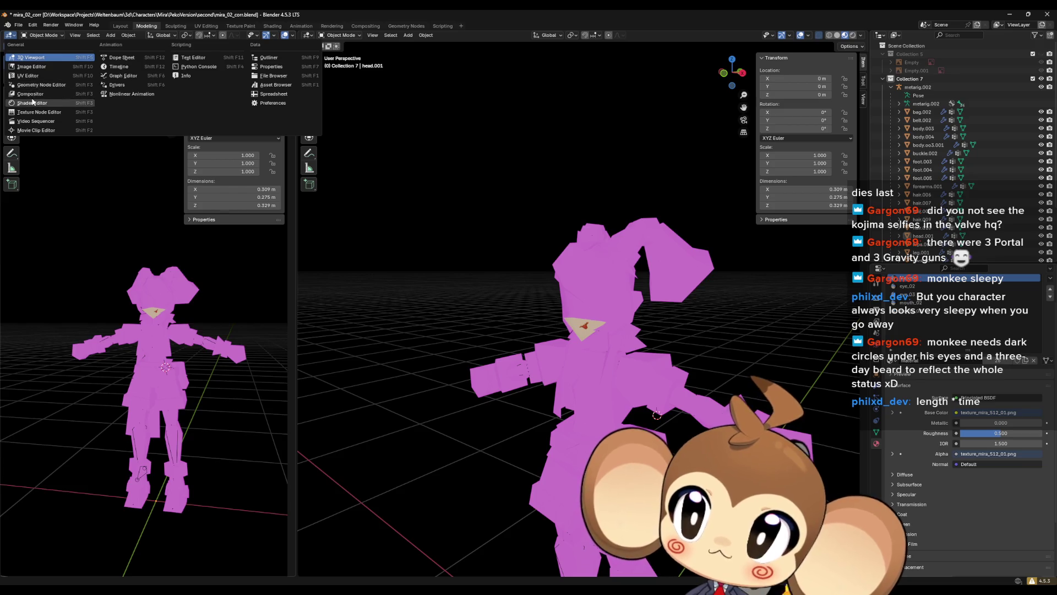
pyautogui.click(28, 103)
pyautogui.scroll(3, 575, 316)
pyautogui.click(575, 316)
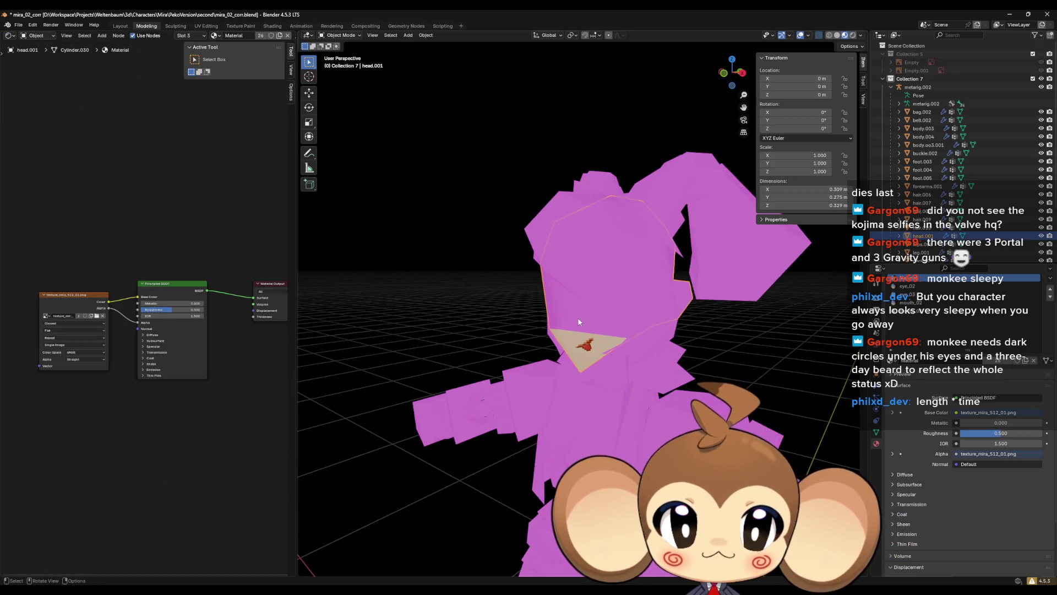
pyautogui.scroll(2, 589, 316)
pyautogui.scroll(2, 589, 316)
pyautogui.scroll(2, 144, 369)
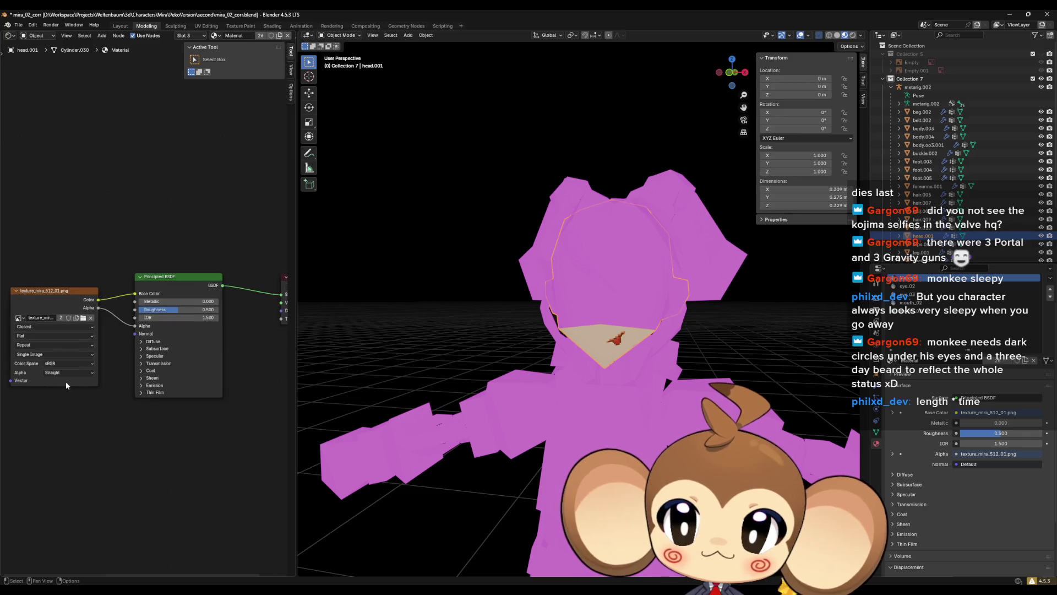
pyautogui.scroll(2, 156, 379)
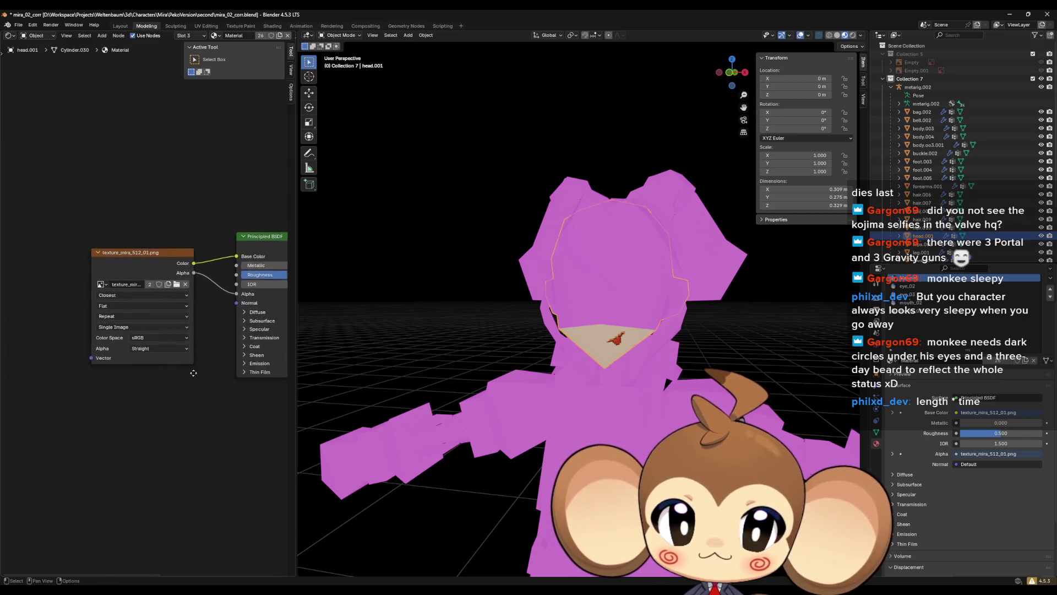
pyautogui.moveTo(185, 387); pyautogui.dragTo(184, 384)
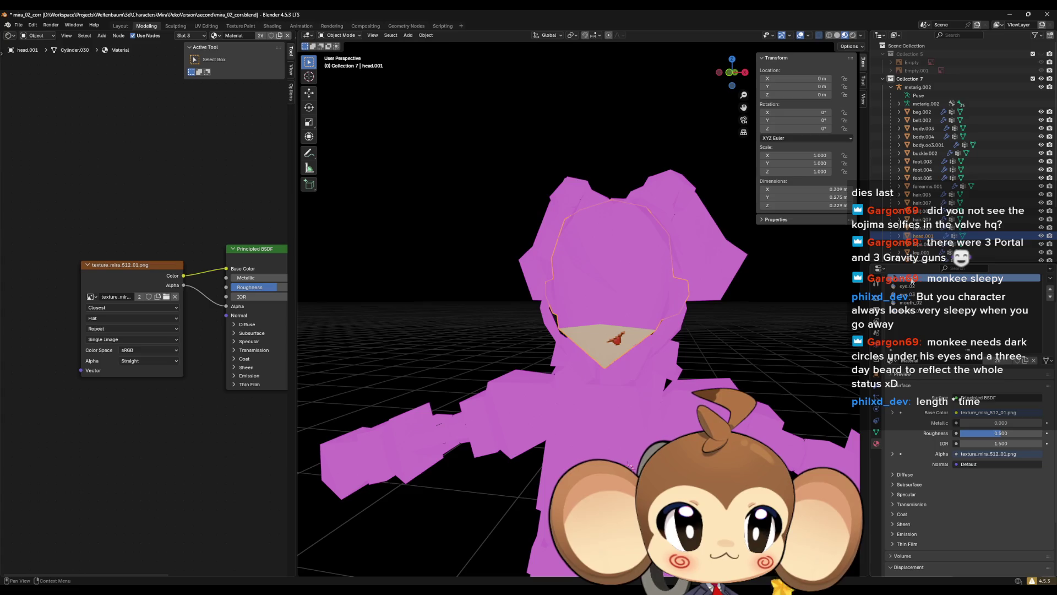
pyautogui.click(166, 297)
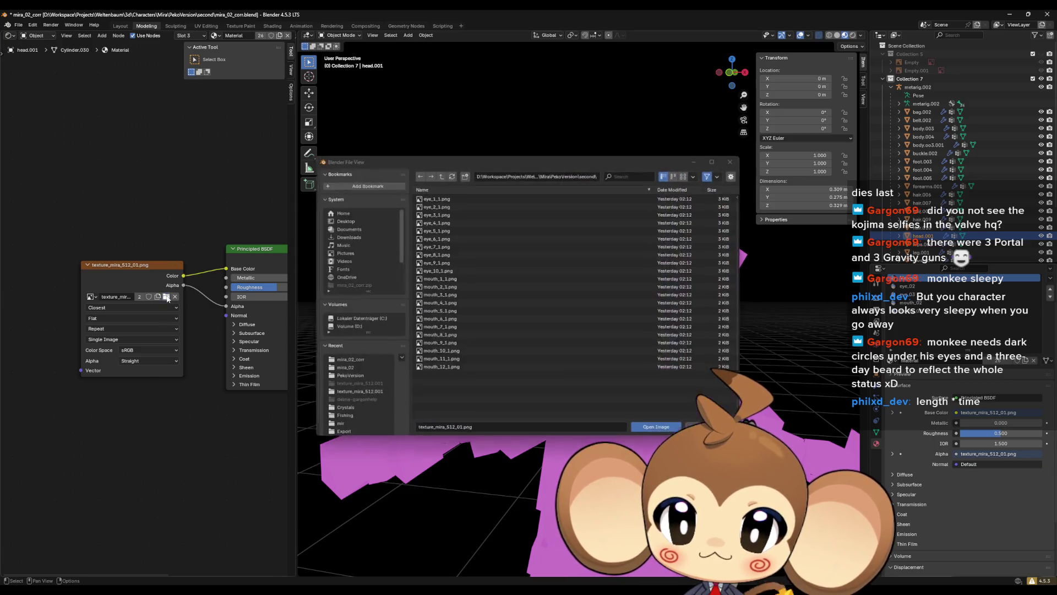
# Relink the head texture to PekoVersion/first/texture_mira_512_01.png, then select the eye_02 slot.
pyautogui.click(345, 378)
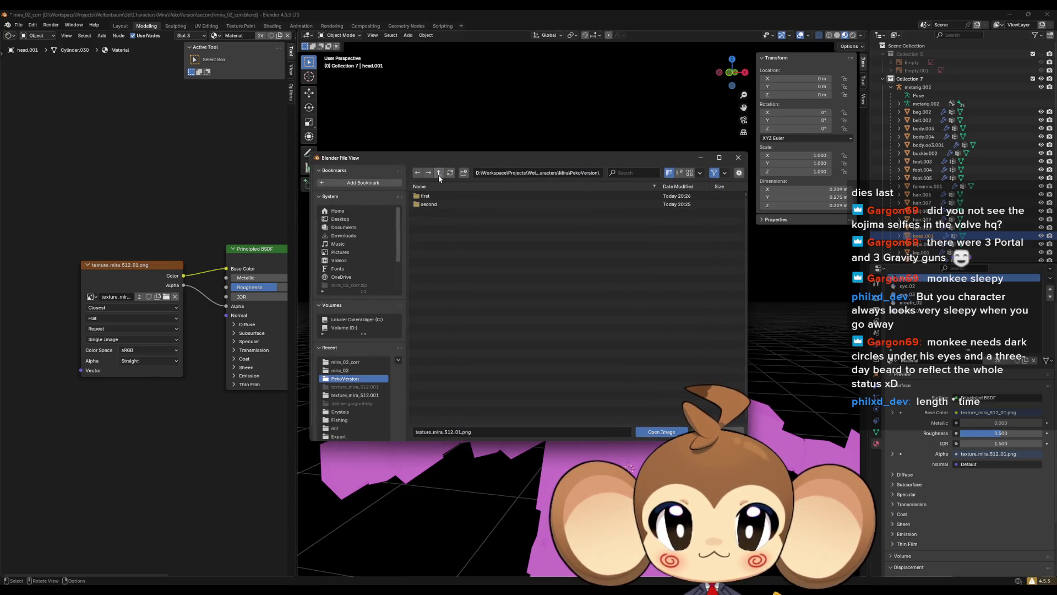
pyautogui.doubleClick(427, 196)
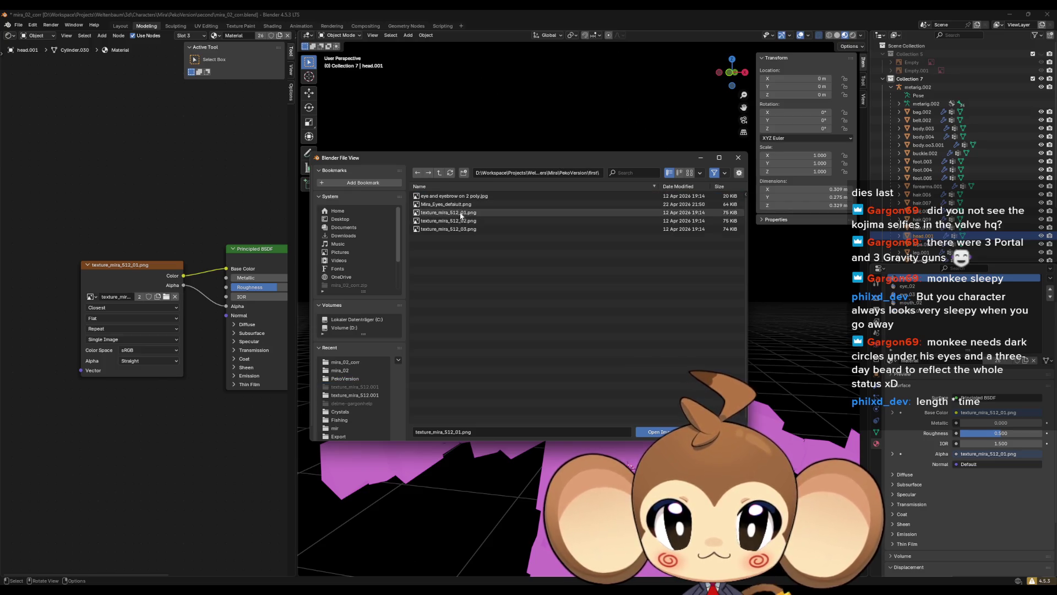
pyautogui.doubleClick(457, 212)
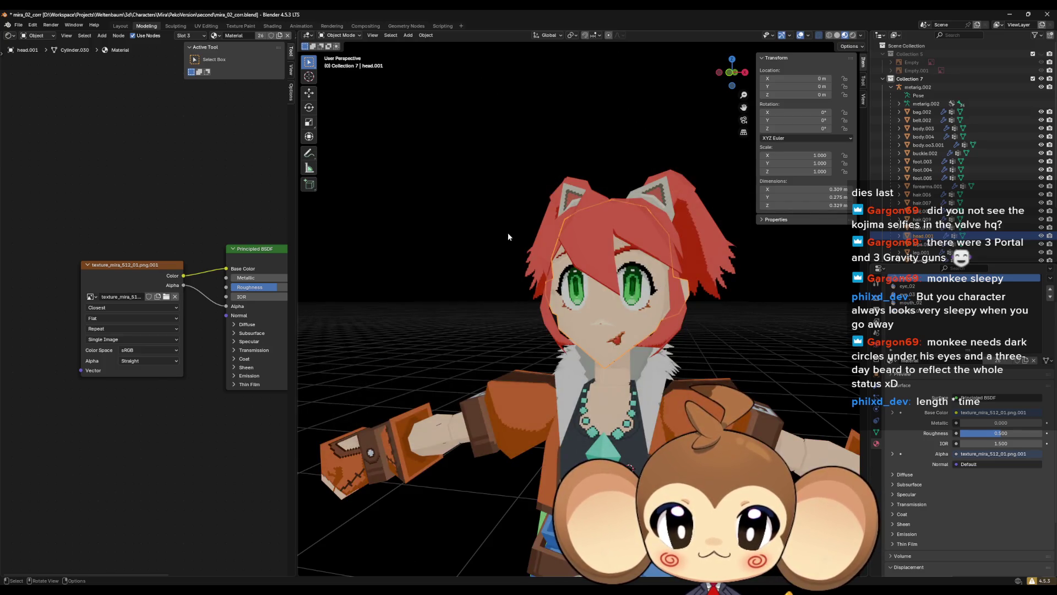
pyautogui.scroll(-6, 605, 312)
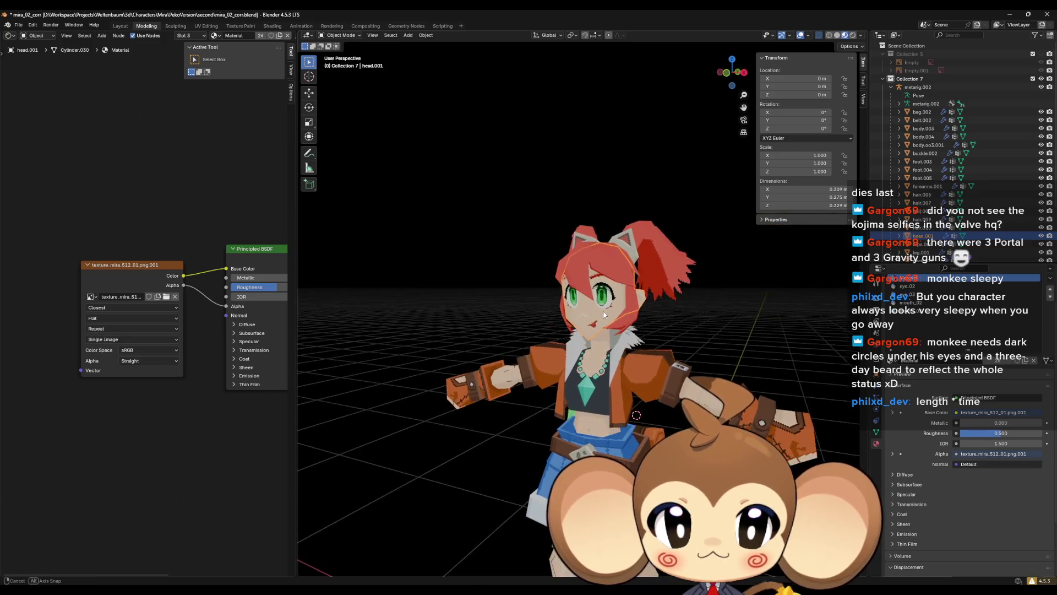
pyautogui.click(914, 286)
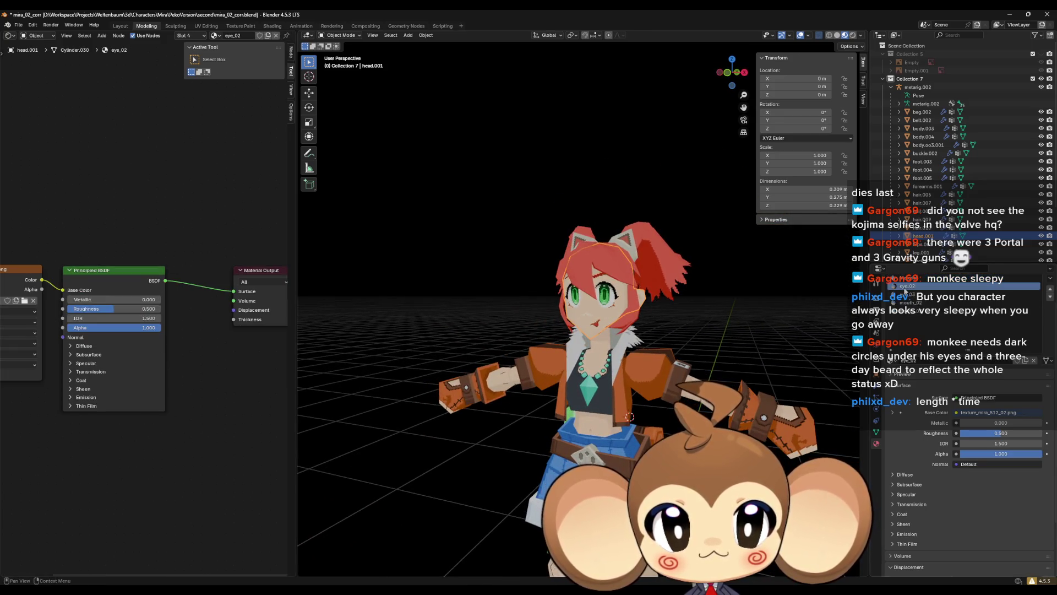
# In Edit Mode, select and grow the head faces around the eye on the viewer's right.
pyautogui.hscroll(-5, 165, 341)
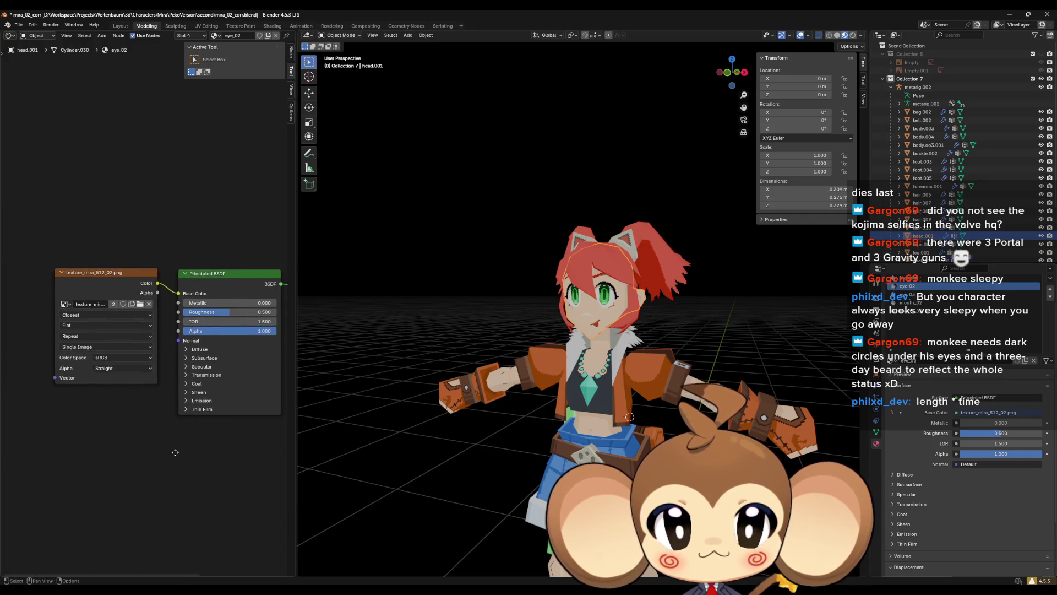
pyautogui.press('Tab')
pyautogui.scroll(4, 617, 332)
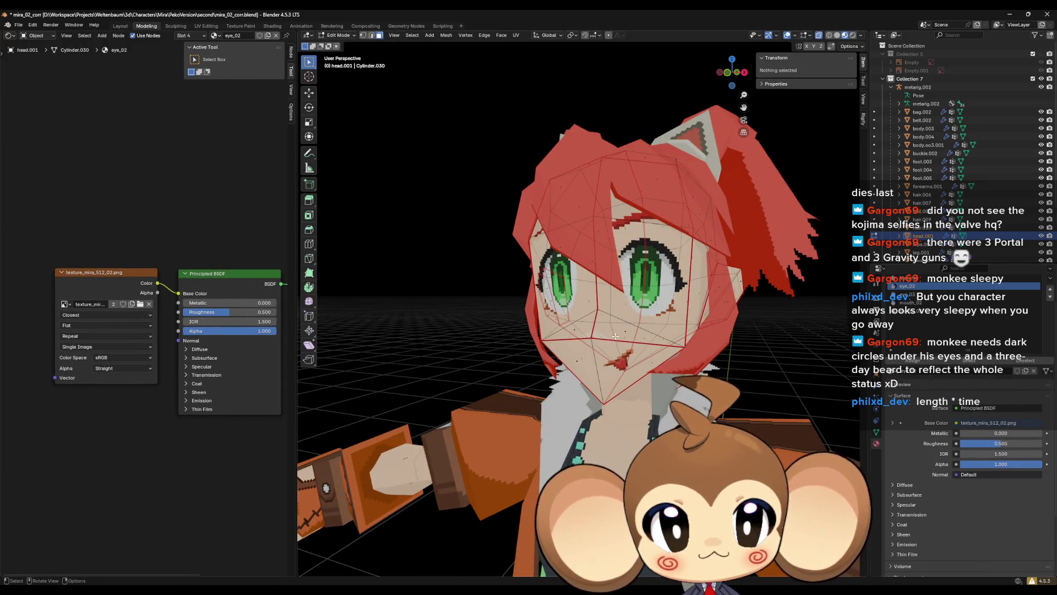
pyautogui.click(648, 326)
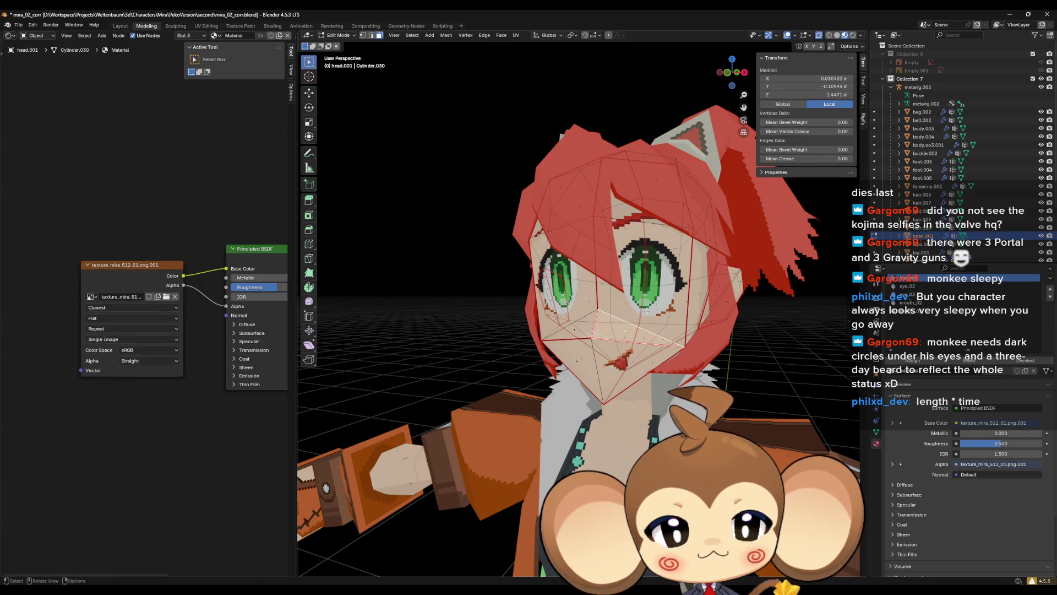
pyautogui.keyDown('ctrl'); pyautogui.click(638, 316); pyautogui.keyUp('ctrl')
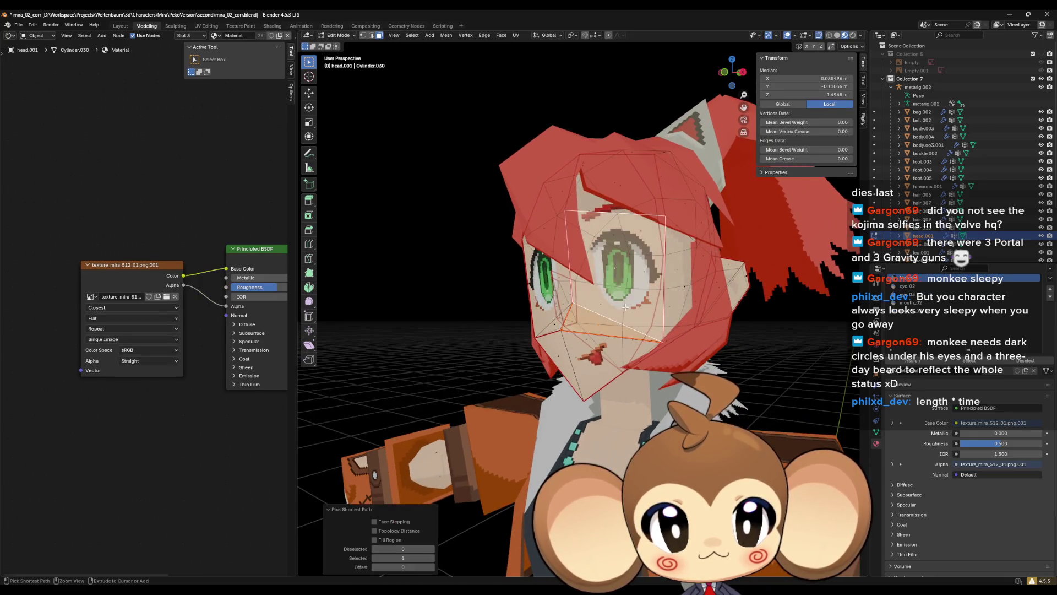
pyautogui.press('ctrl+KP_Add')
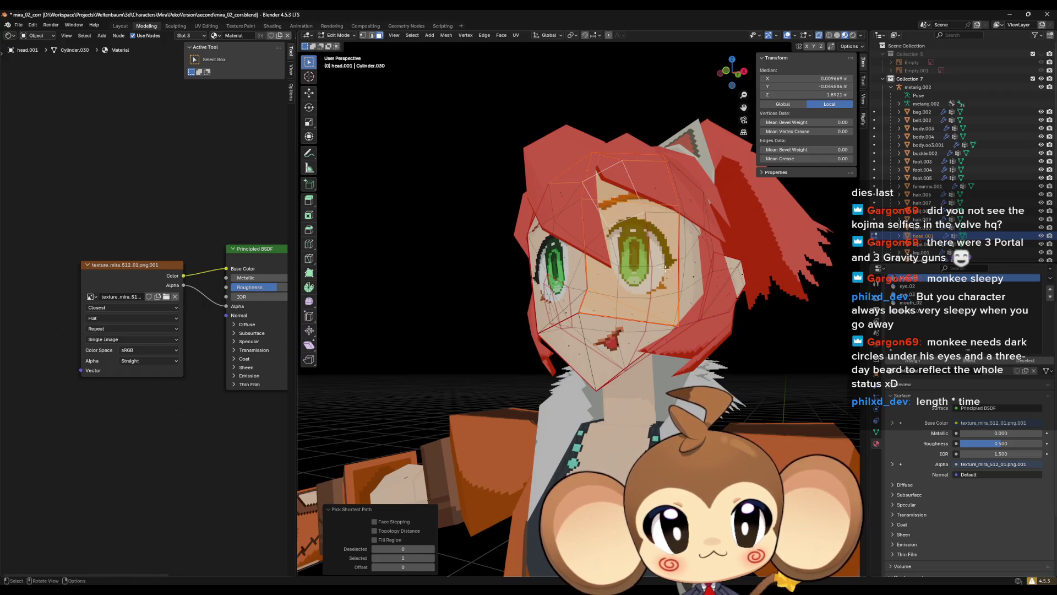
pyautogui.click(829, 35)
pyautogui.click(843, 35)
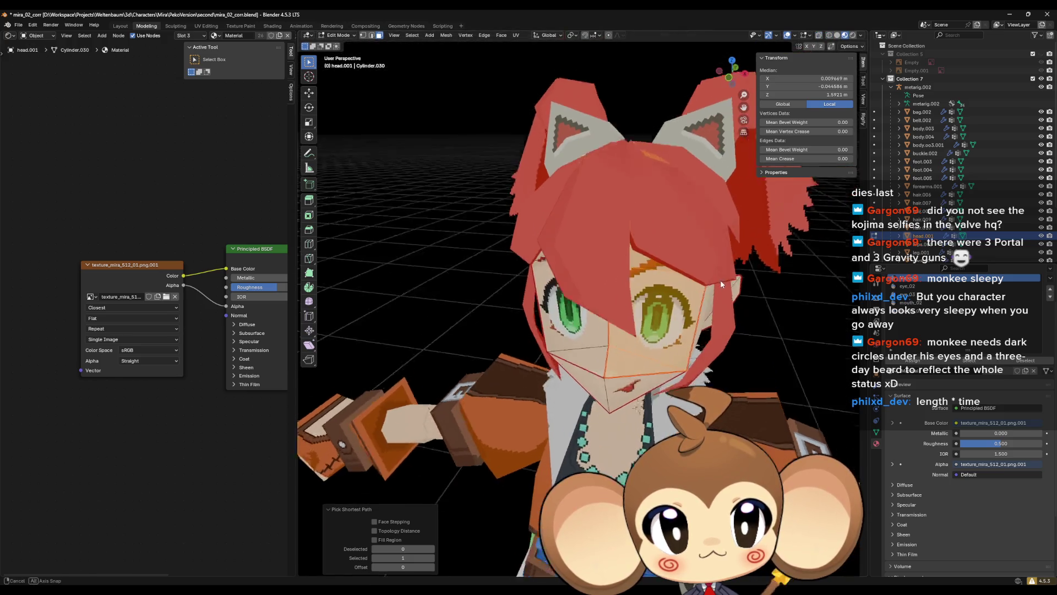
pyautogui.keyDown('ctrl'); pyautogui.click(629, 322); pyautogui.keyUp('ctrl')
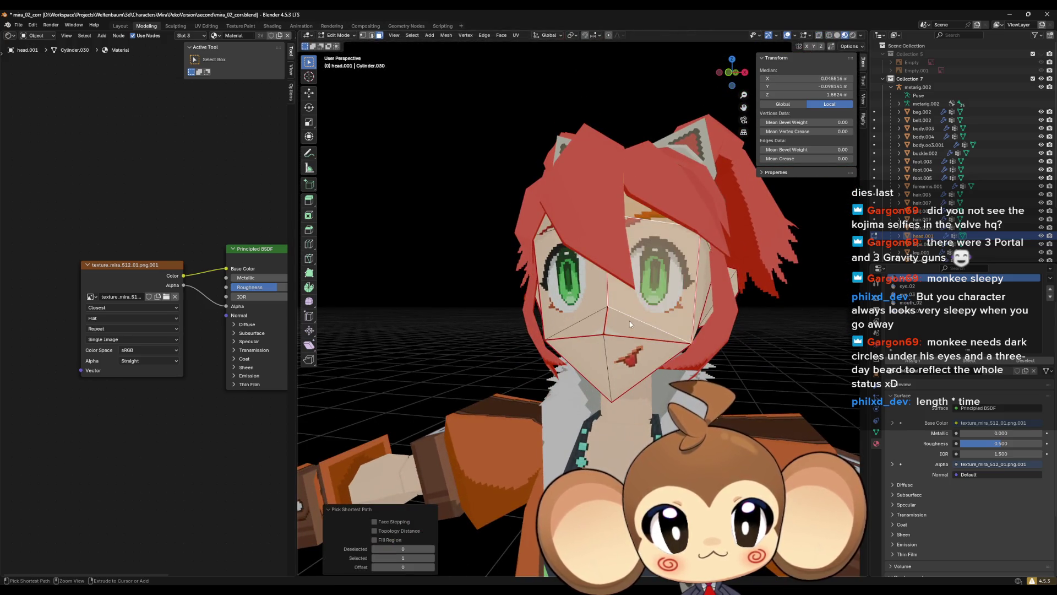
# Assign the eye_02 material to the selected eye faces and bring its texture nodes into view.
pyautogui.click(908, 286)
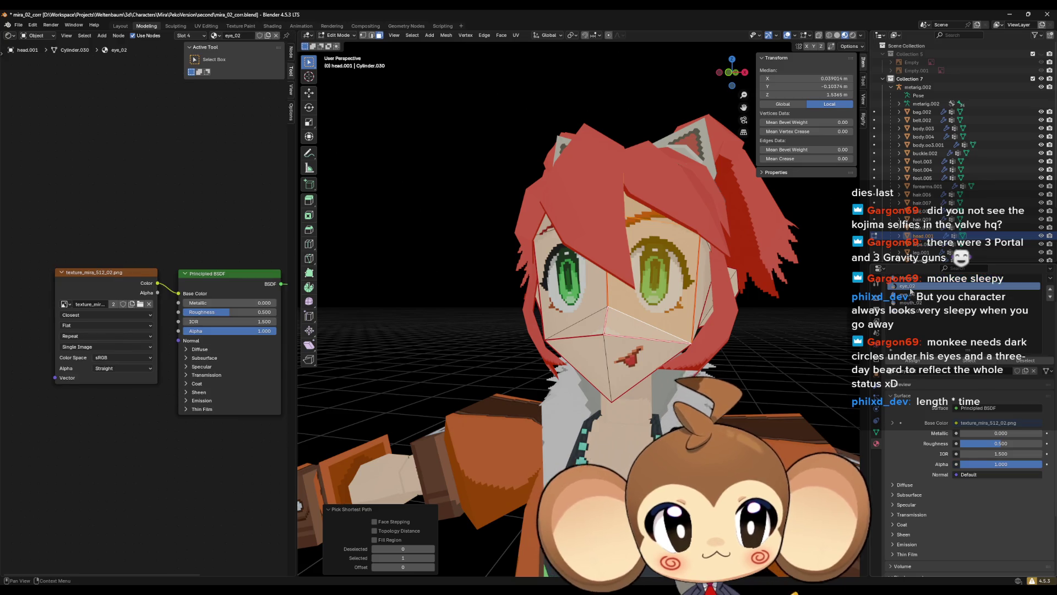
pyautogui.click(916, 364)
pyautogui.moveTo(62, 382); pyautogui.dragTo(120, 375)
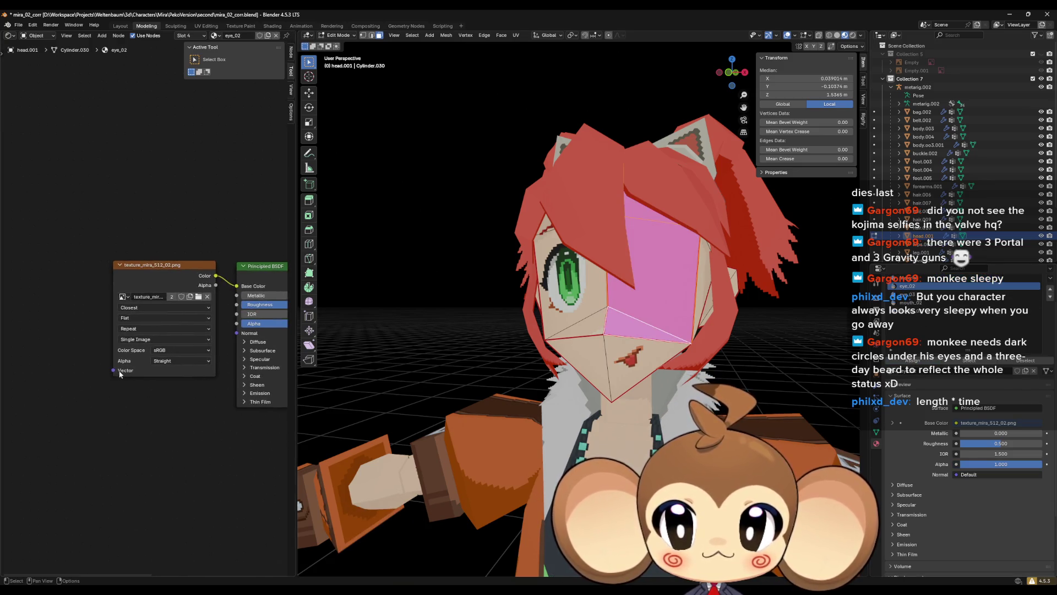
pyautogui.moveTo(163, 446); pyautogui.dragTo(151, 447)
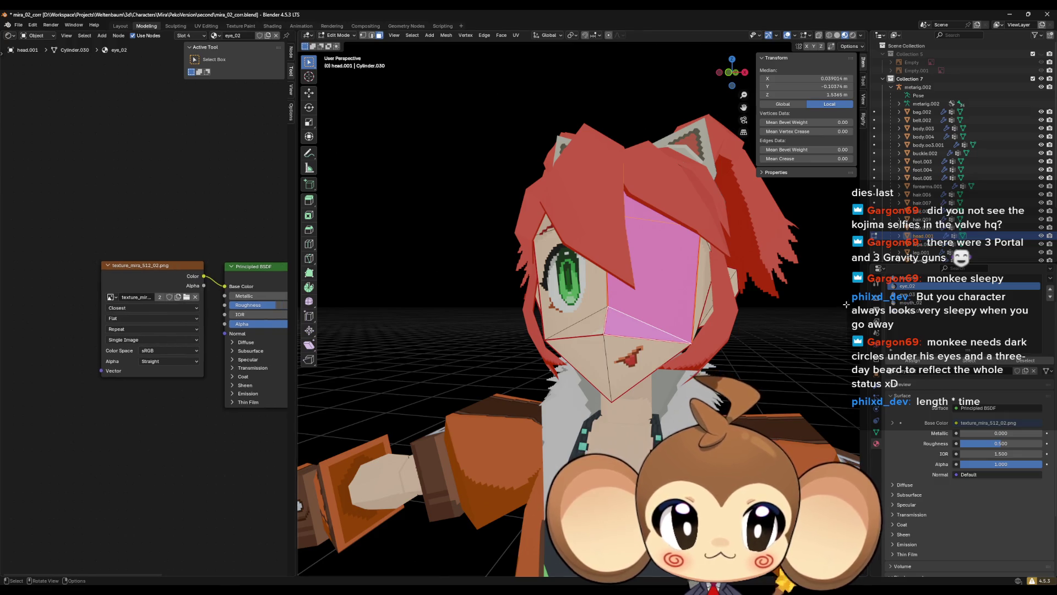
pyautogui.click(908, 293)
pyautogui.scroll(2, 943, 324)
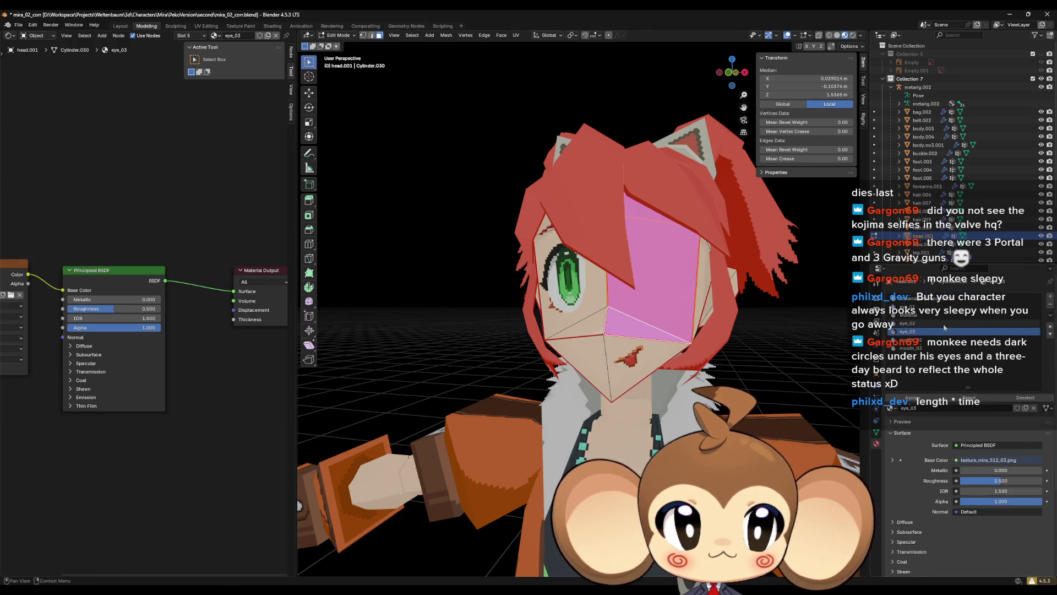
pyautogui.click(911, 300)
pyautogui.moveTo(84, 454); pyautogui.dragTo(246, 457)
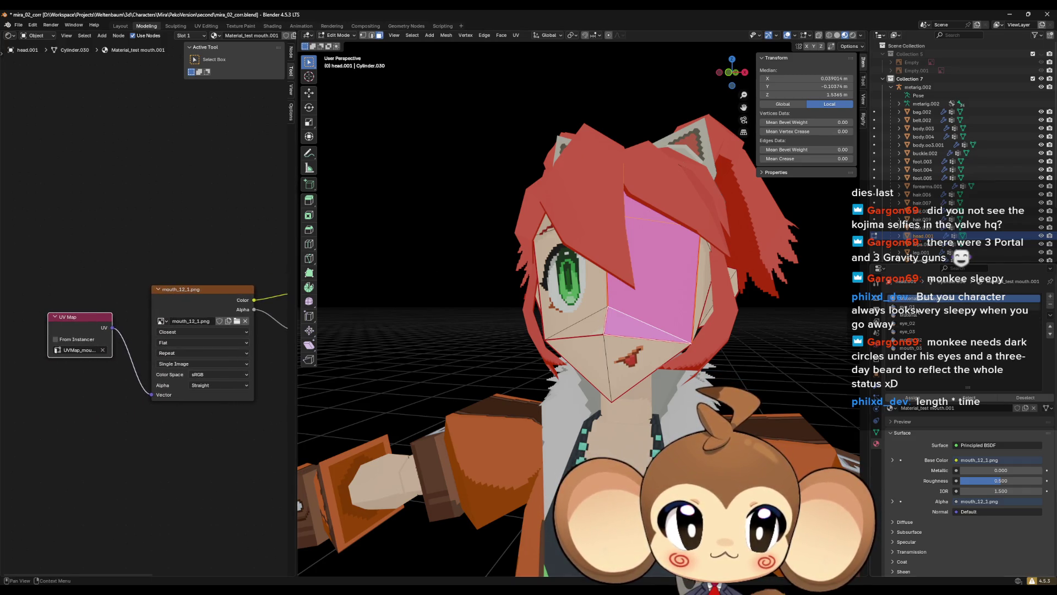
pyautogui.click(921, 323)
pyautogui.hotkey('ctrl', 'v')
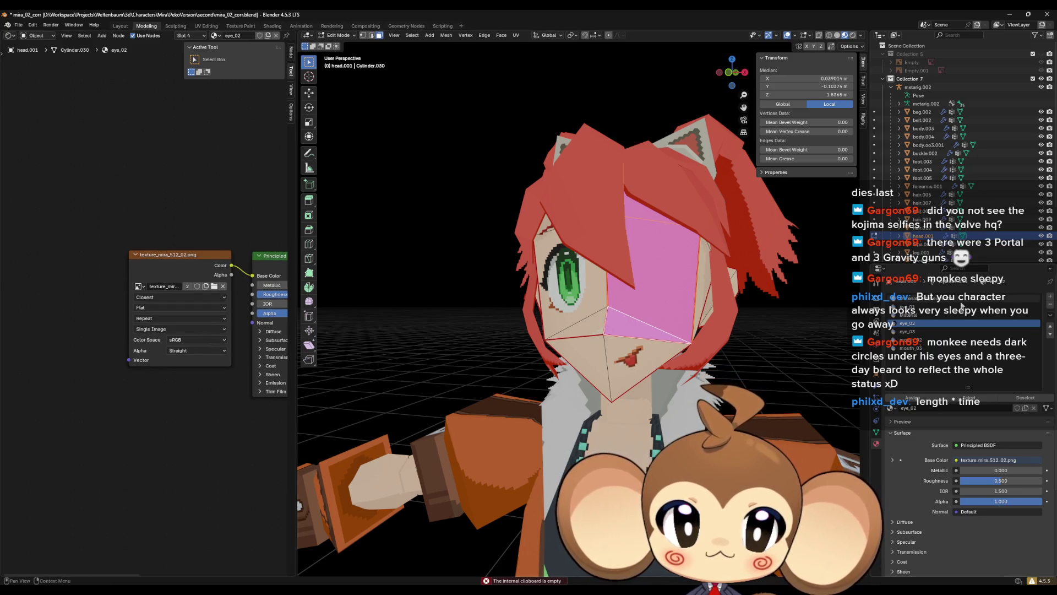
pyautogui.moveTo(129, 360); pyautogui.dragTo(55, 377)
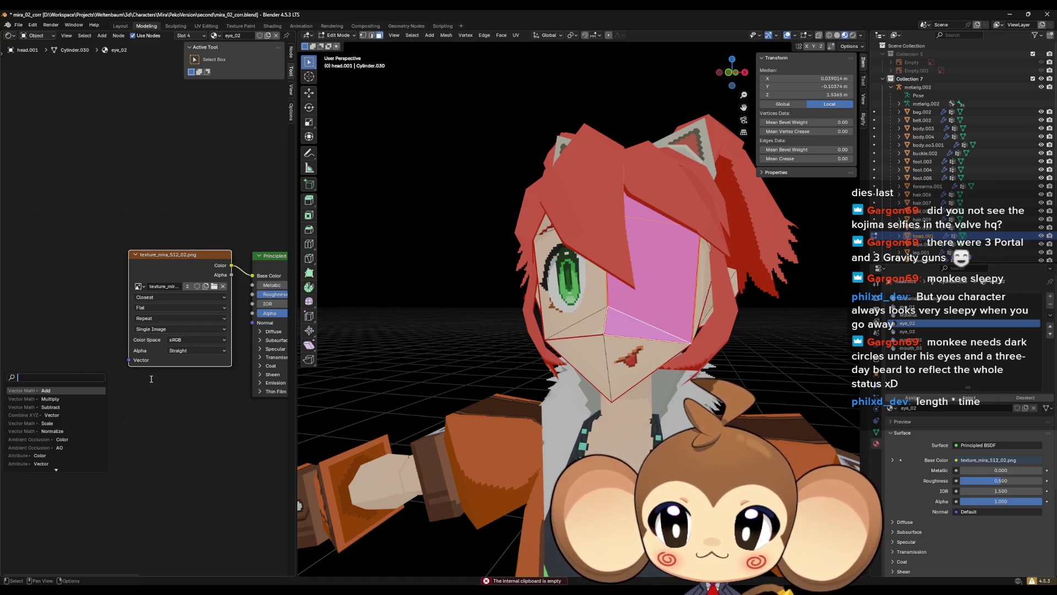
# Add a UV Map node set to UVMap_eye.002, linked to the eye_02 image texture's Vector input.
pyautogui.write('uv')
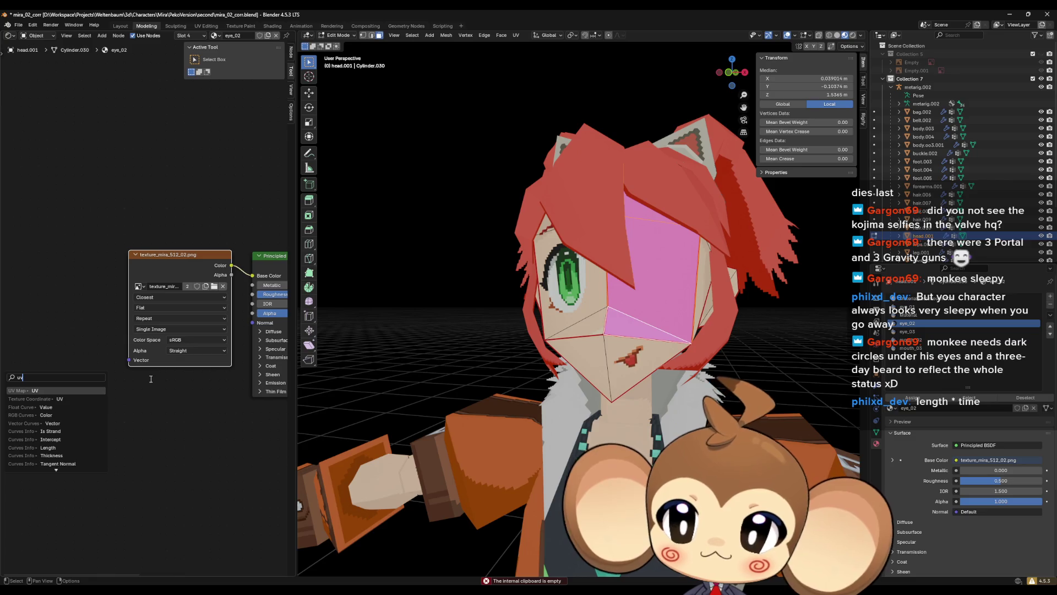
pyautogui.click(38, 392)
pyautogui.click(46, 377)
pyautogui.click(45, 377)
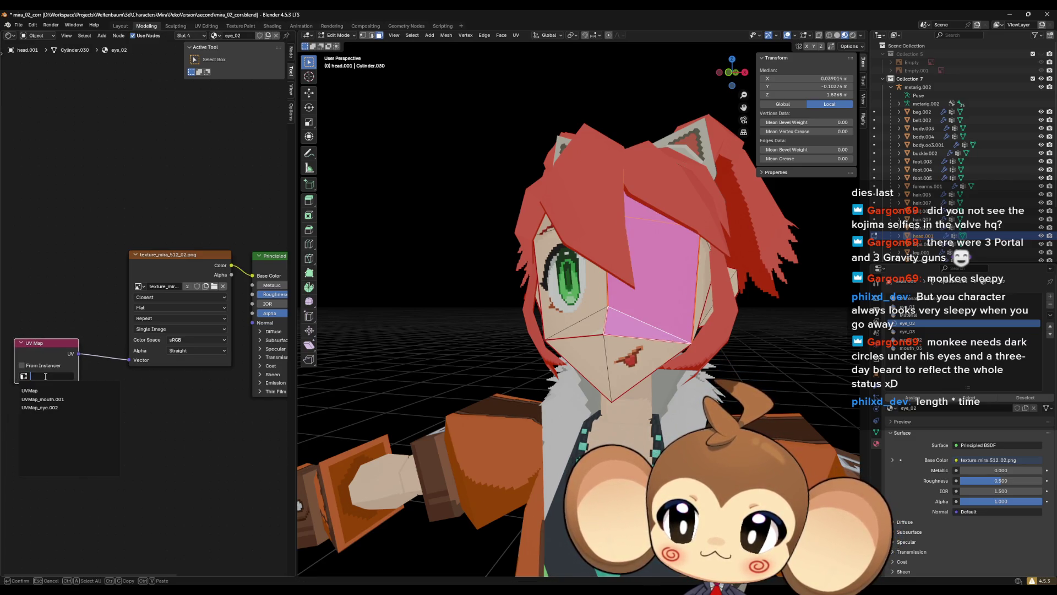
pyautogui.click(59, 408)
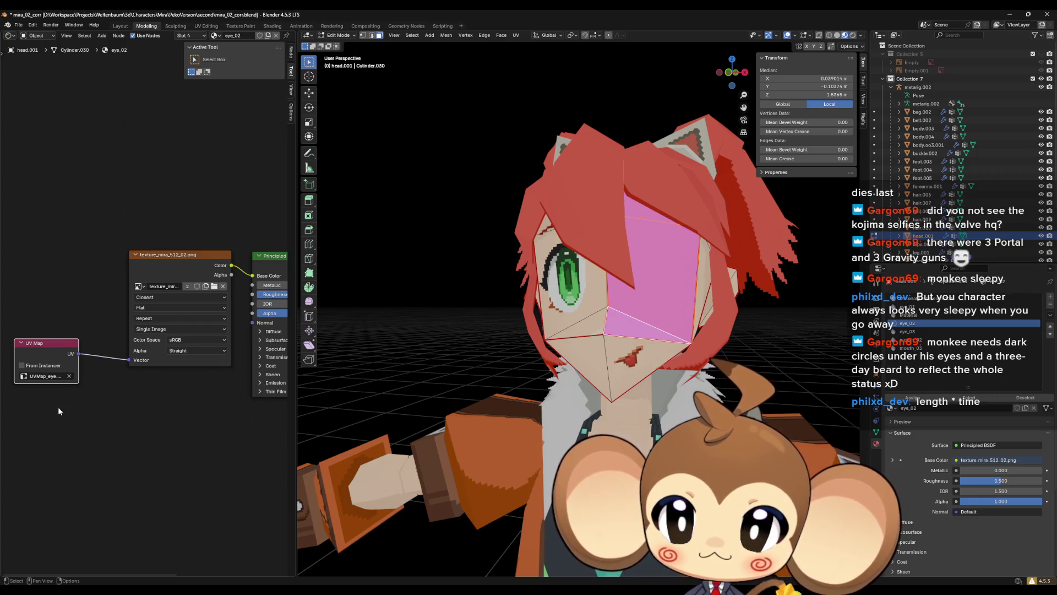
pyautogui.moveTo(53, 346); pyautogui.dragTo(70, 359)
# Load eye_1_1.png into the eye_02 image node, then select eye_03 and the other eye.
pyautogui.click(214, 286)
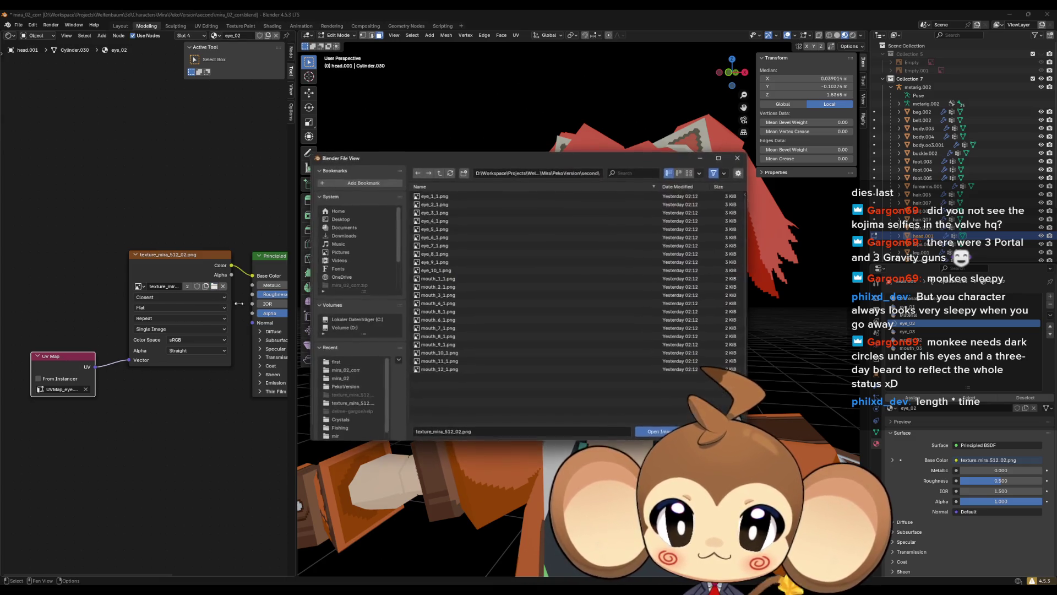
pyautogui.doubleClick(448, 196)
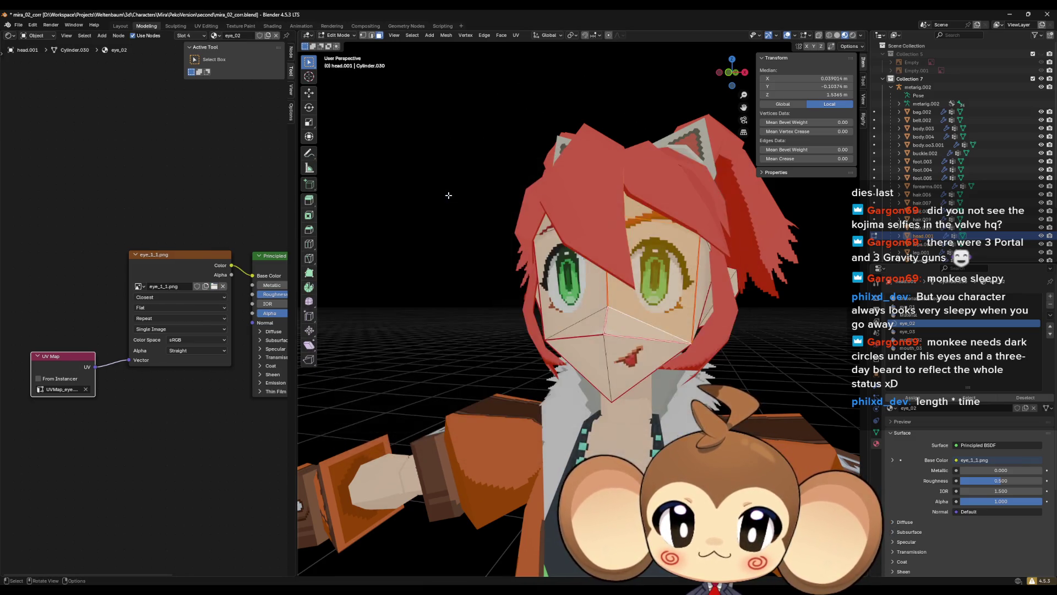
pyautogui.click(924, 331)
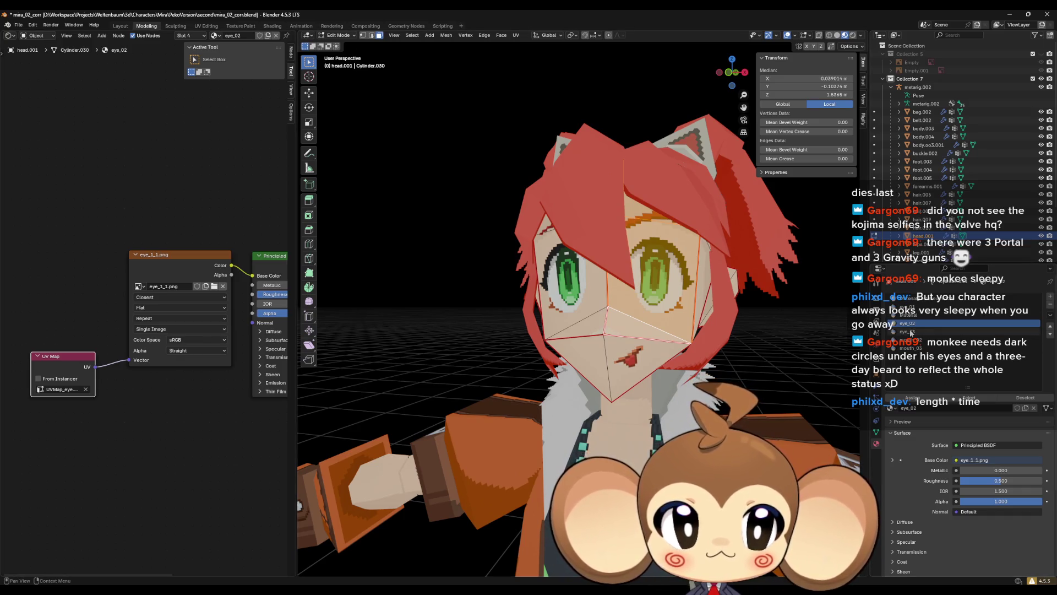
pyautogui.click(584, 325)
# Assign the eye_03 material to the faces of the other eye.
pyautogui.moveTo(501, 262)
pyautogui.mouseDown()
pyautogui.moveTo(595, 309)
pyautogui.moveTo(630, 234)
pyautogui.mouseUp()
pyautogui.keyDown('ctrl'); pyautogui.click(631, 233); pyautogui.keyUp('ctrl')
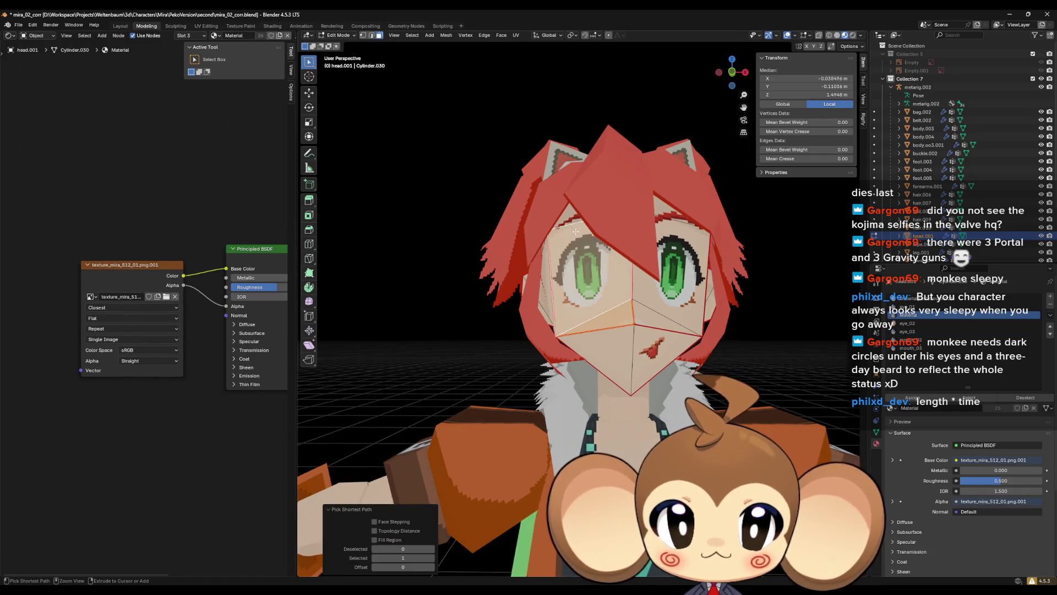
pyautogui.click(924, 332)
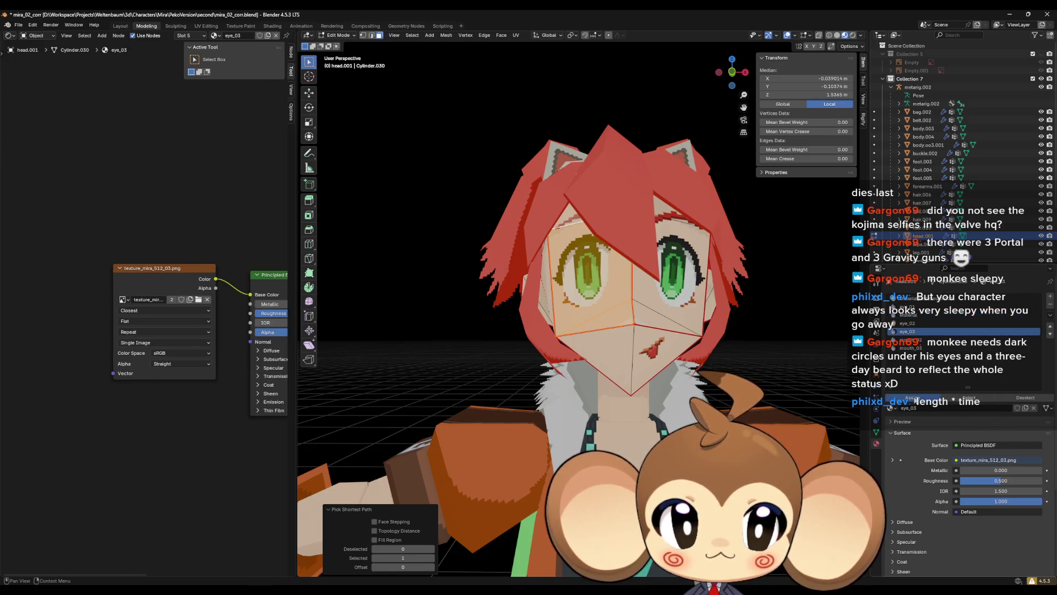
pyautogui.click(912, 397)
# Load eye_1_1.png into eye_03 and feed it through a UV Map node using UVMap_eye.002.
pyautogui.click(198, 299)
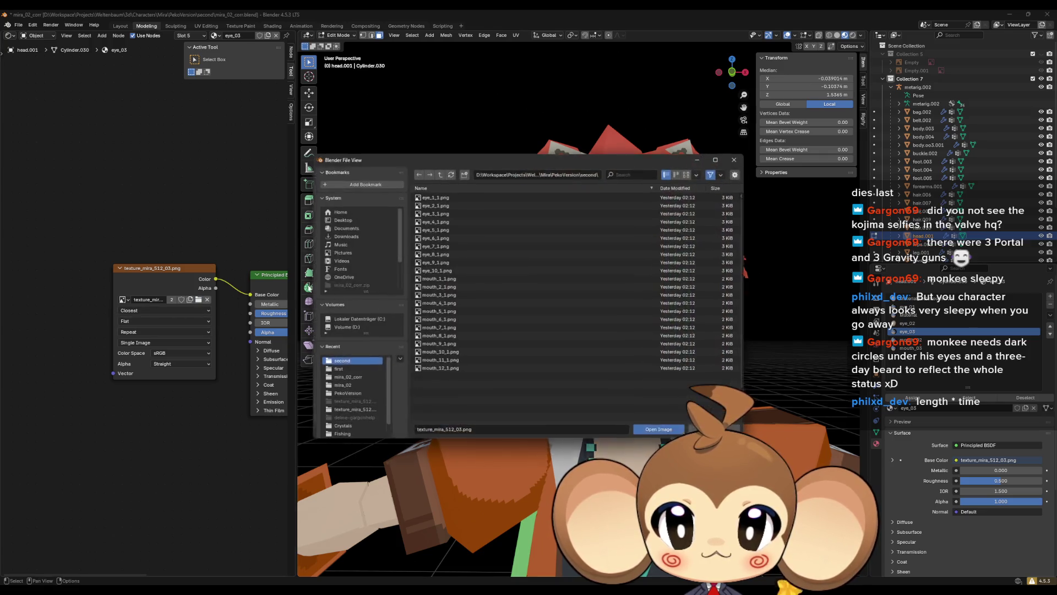
pyautogui.doubleClick(434, 195)
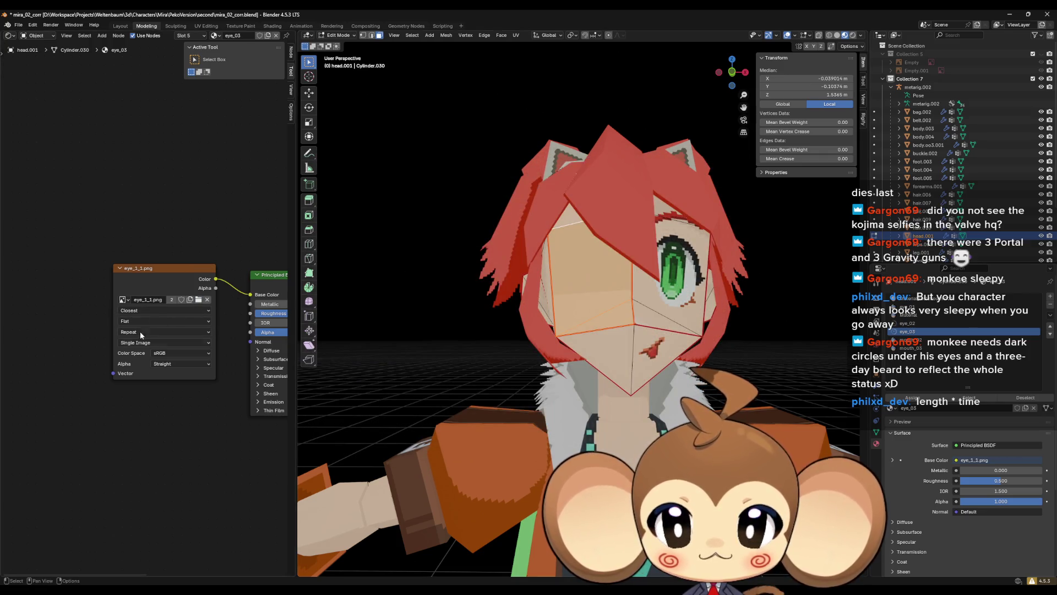
pyautogui.moveTo(114, 373)
pyautogui.mouseDown()
pyautogui.moveTo(50, 380)
pyautogui.moveTo(80, 357)
pyautogui.mouseUp()
pyautogui.click(48, 381)
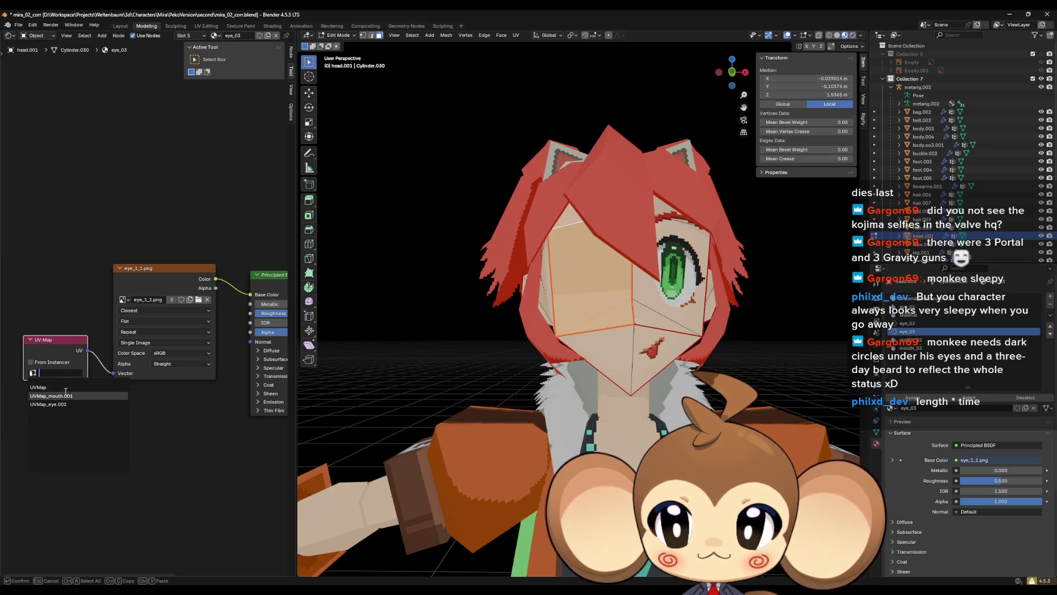
pyautogui.click(64, 404)
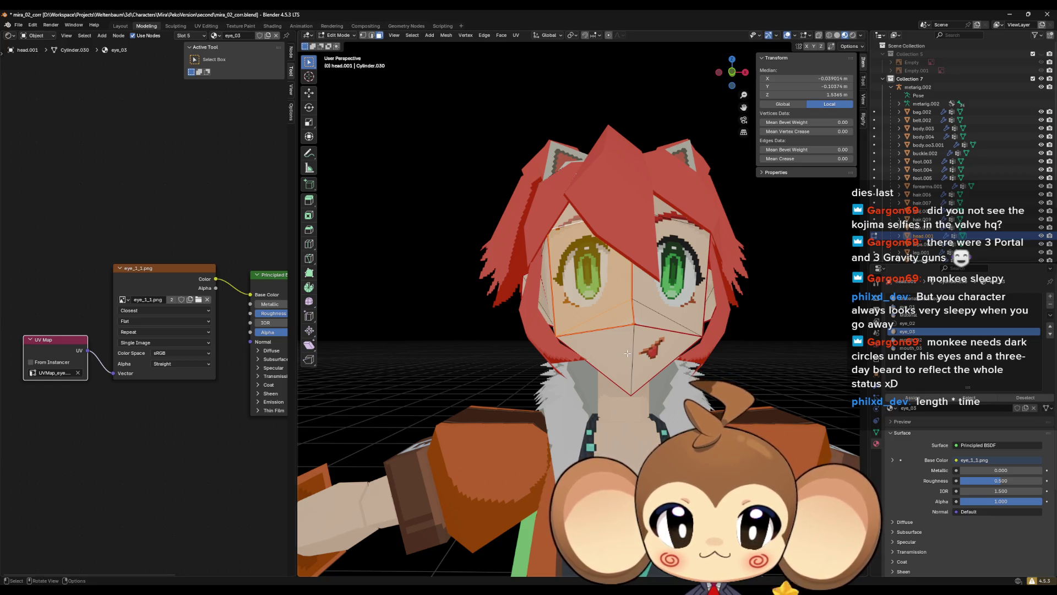
# Check which materials the mouth and left eye faces use.
pyautogui.moveTo(501, 330)
pyautogui.mouseDown()
pyautogui.moveTo(619, 369)
pyautogui.moveTo(642, 352)
pyautogui.mouseUp()
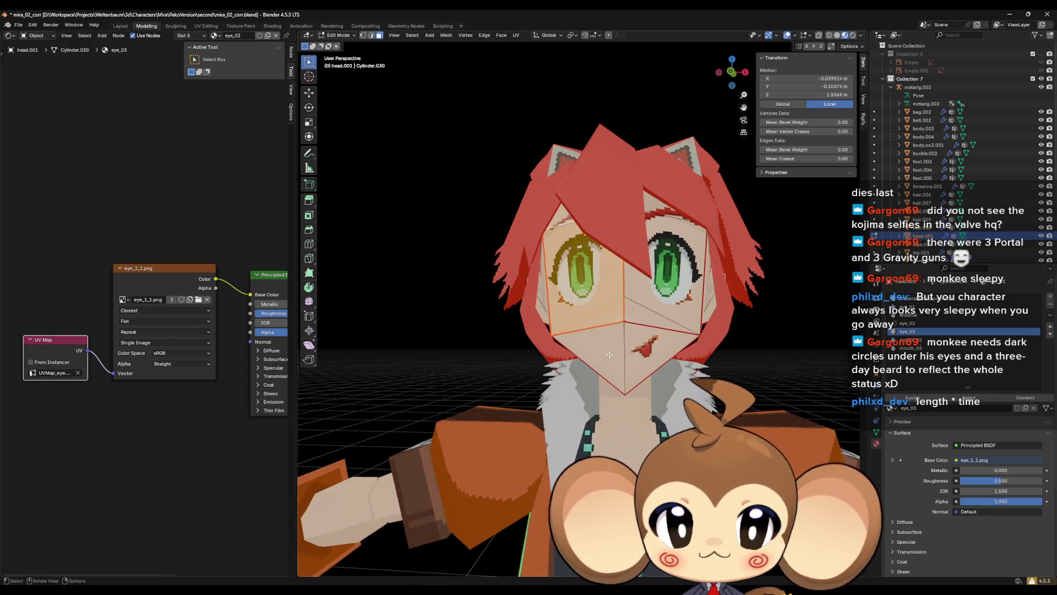
pyautogui.click(643, 351)
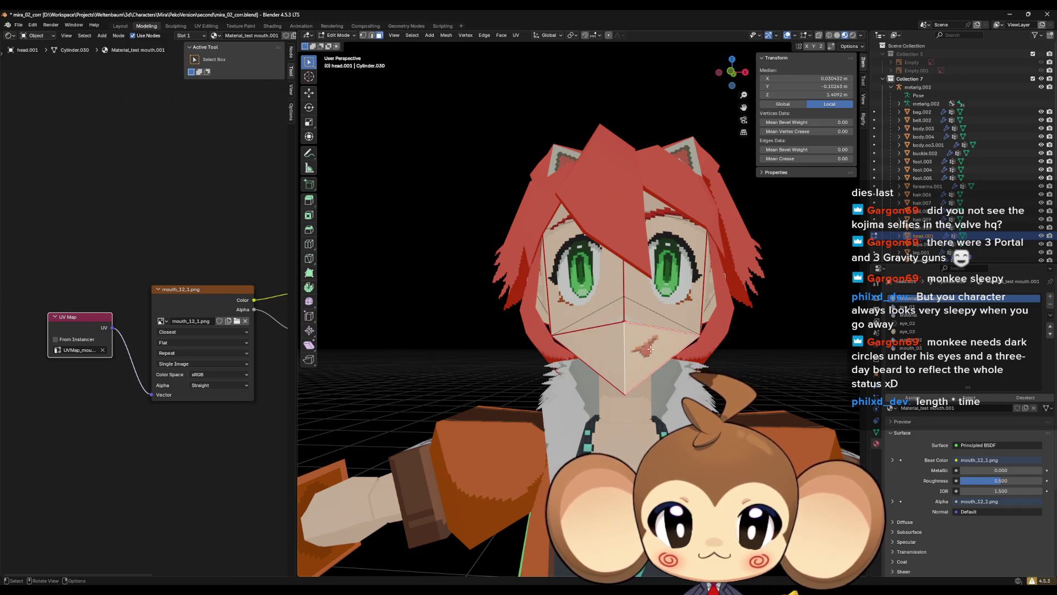
pyautogui.click(582, 285)
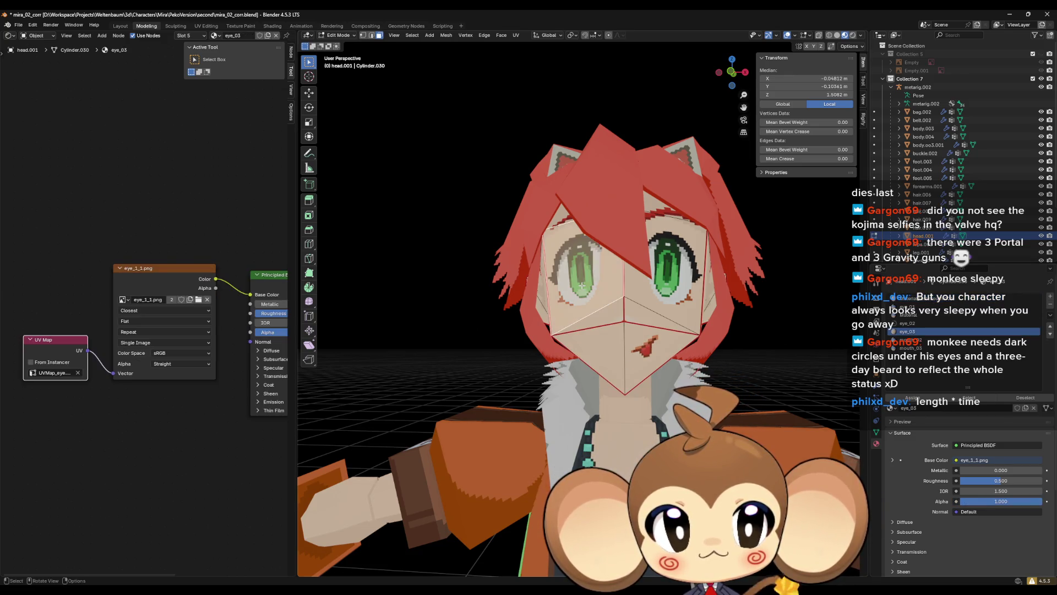
pyautogui.click(676, 310)
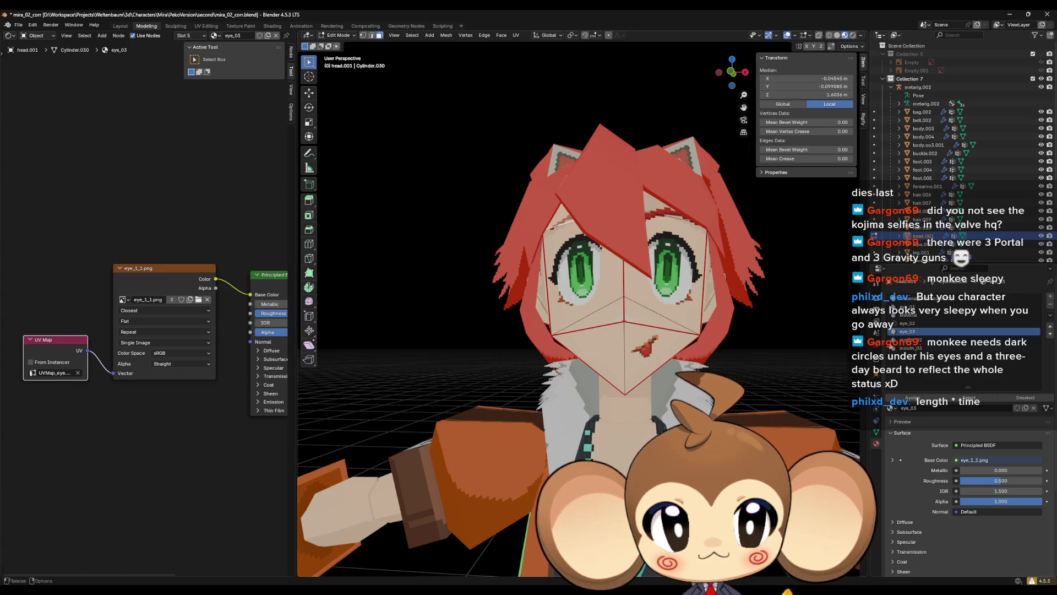
# Rename the mouth material, rename eye_02 to LeftEye, and start renaming eye_03.
pyautogui.click(924, 298)
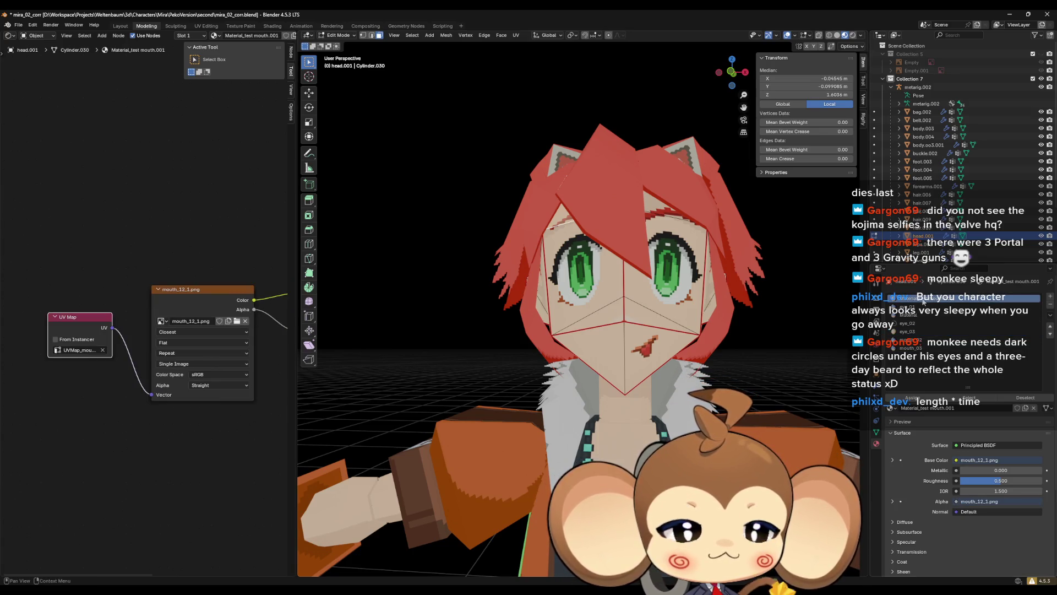
pyautogui.doubleClick(924, 299)
pyautogui.write('Mouth')
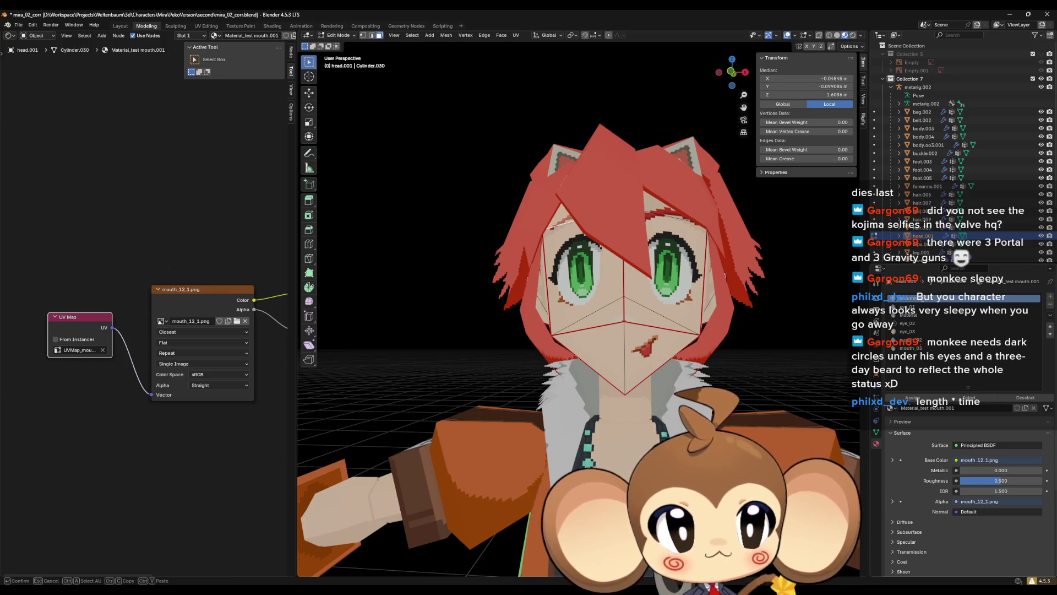
pyautogui.press('Return')
pyautogui.click(918, 323)
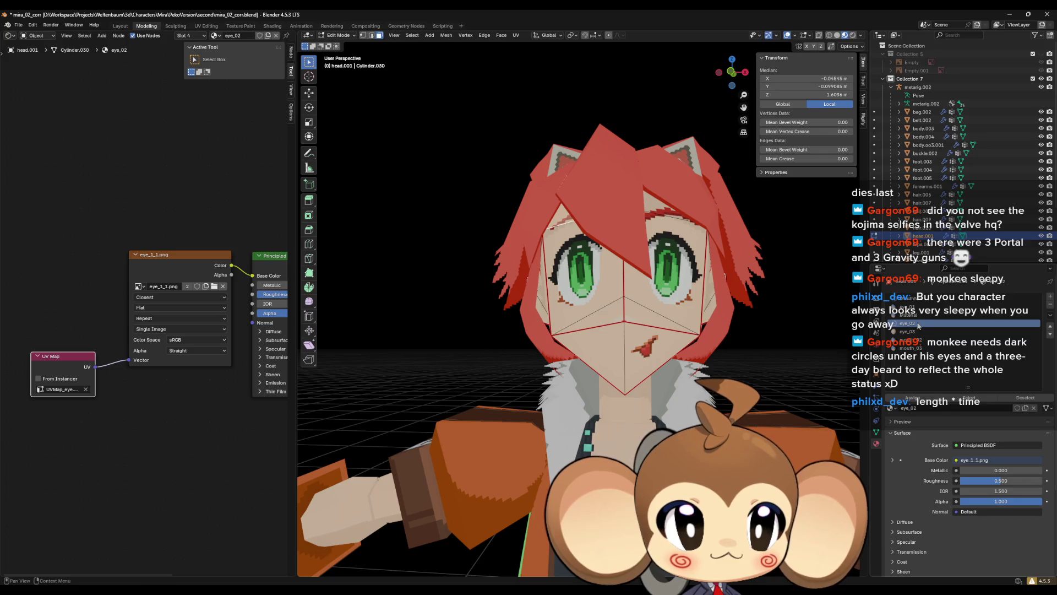
pyautogui.doubleClick(918, 325)
pyautogui.write('LeftE')
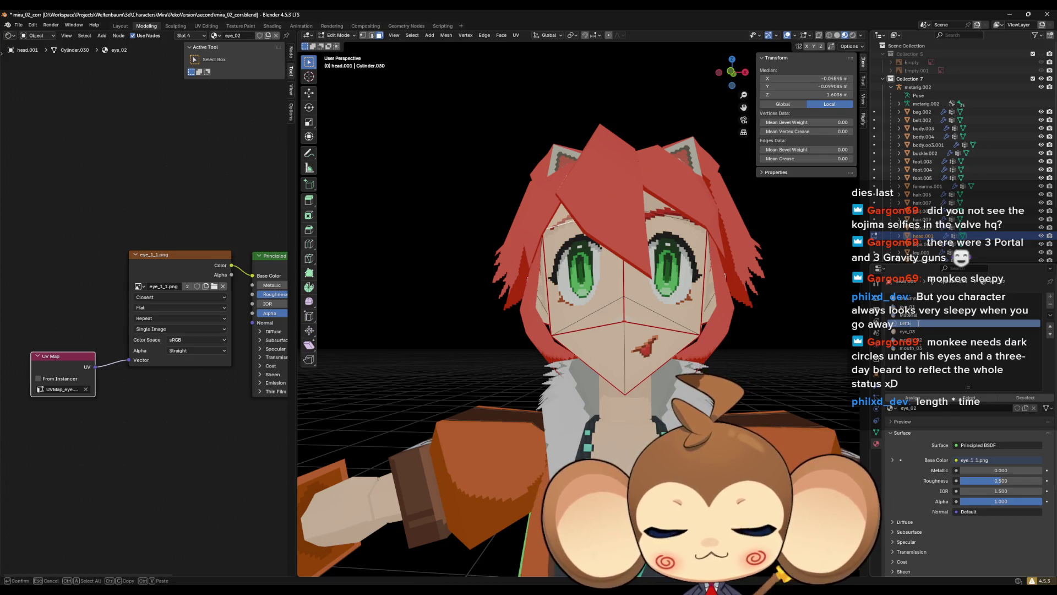
pyautogui.press('Return')
pyautogui.doubleClick(916, 332)
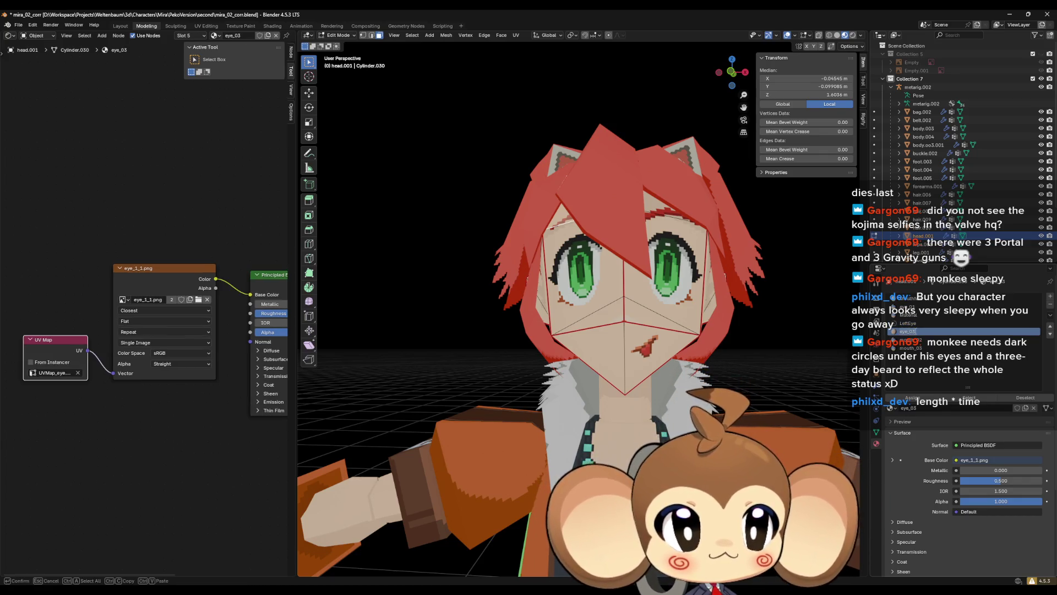
# Name eye_03 RightEye and rename the generic Material to MainMaterial.
pyautogui.write('RightEy')
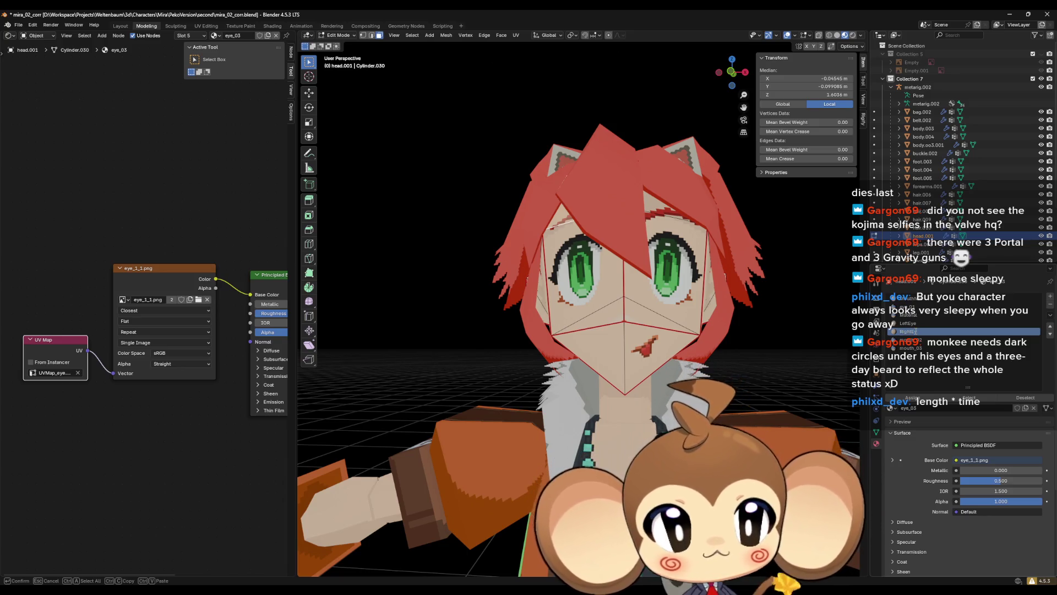
pyautogui.press('Return')
pyautogui.doubleClick(908, 315)
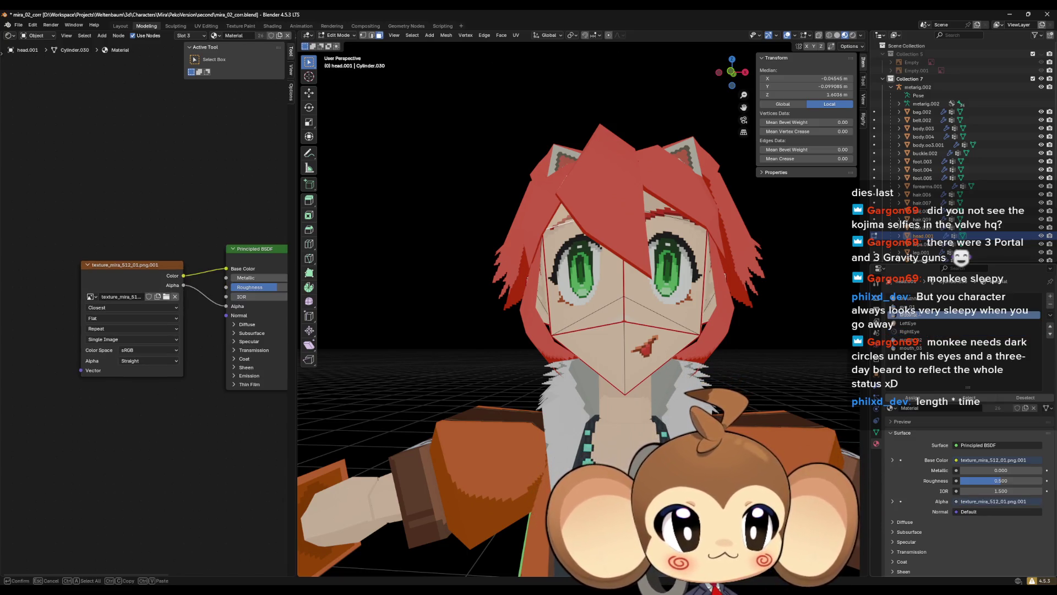
pyautogui.write('Mouth')
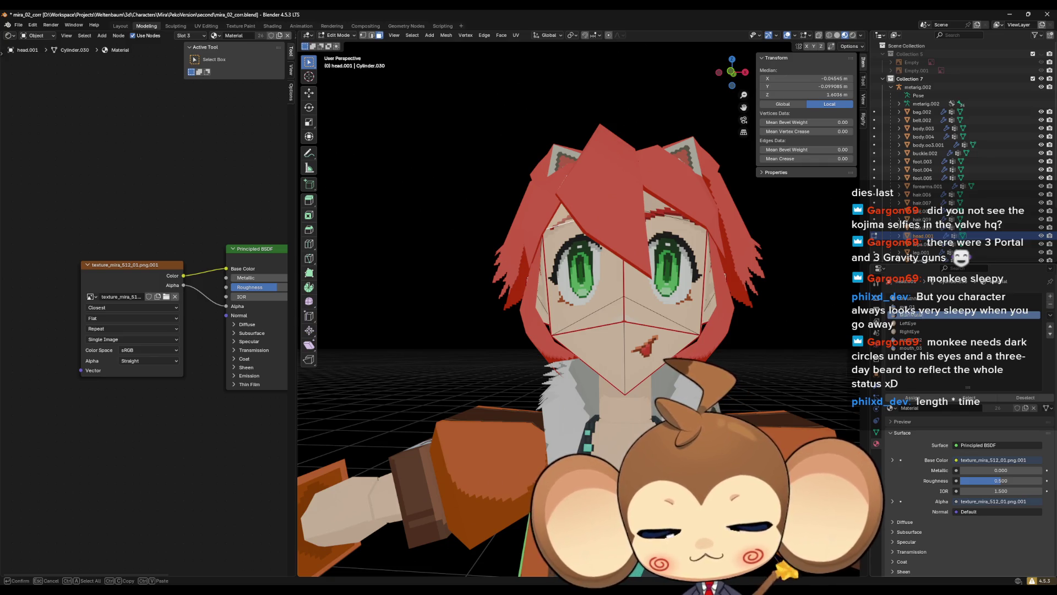
pyautogui.press('Return')
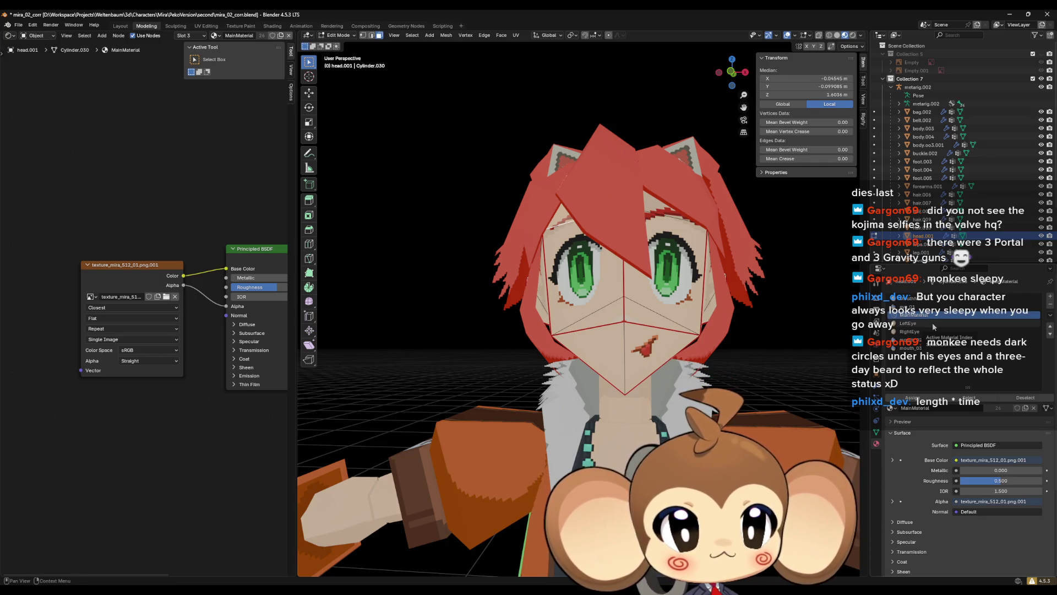
# Select the metarig.002 armature and Tab back to Object Mode.
pyautogui.scroll(-1, 640, 407)
pyautogui.scroll(-3, 640, 407)
pyautogui.moveTo(640, 407)
pyautogui.mouseDown()
pyautogui.moveTo(597, 382)
pyautogui.moveTo(715, 308)
pyautogui.mouseUp()
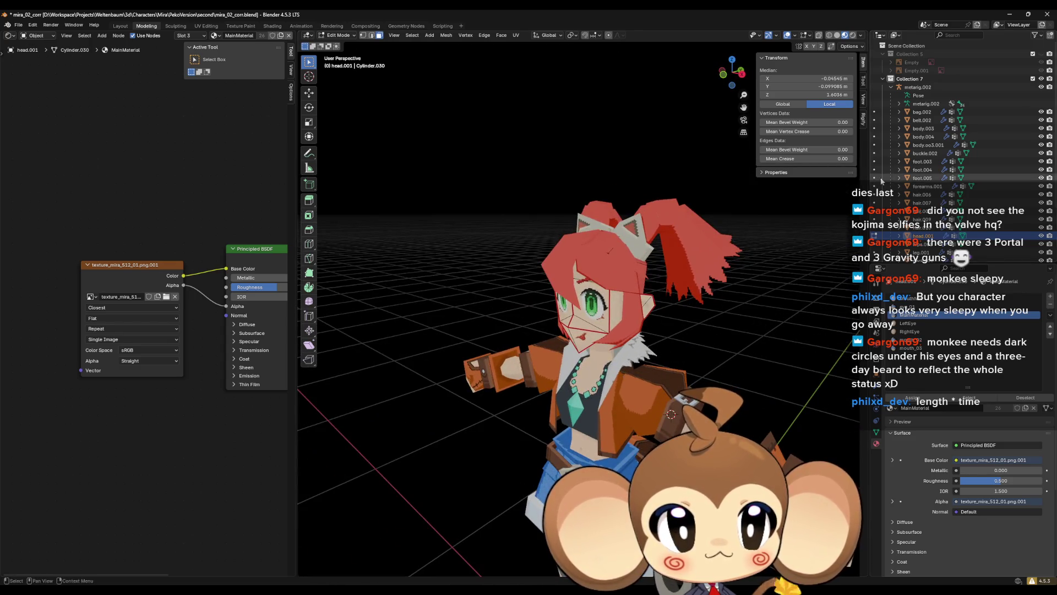
pyautogui.click(916, 89)
pyautogui.scroll(-3, 578, 308)
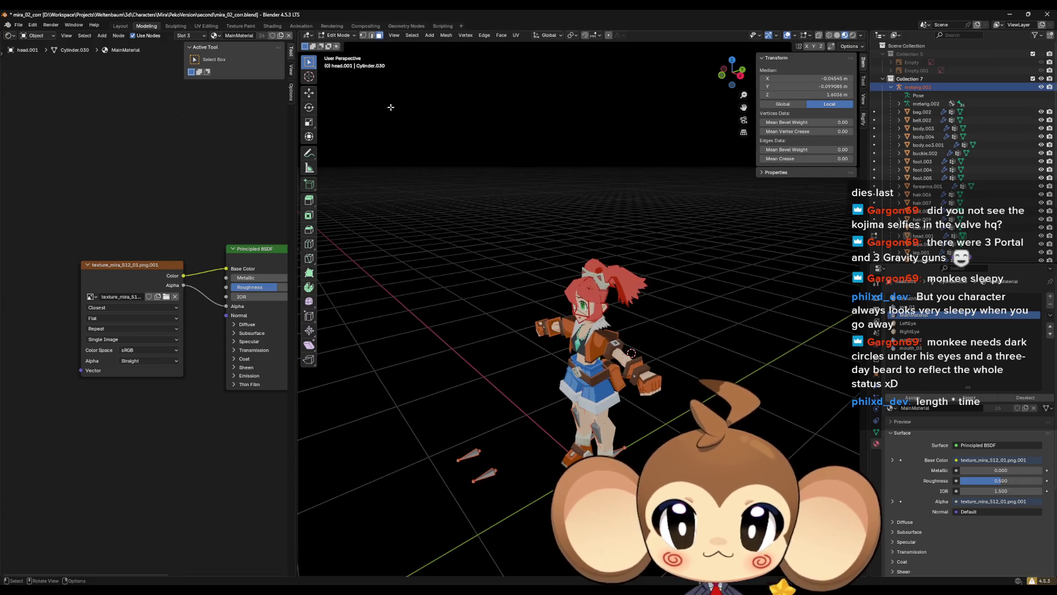
pyautogui.press('Tab')
# Put metarig.002 into Edit Mode and expand the bone's Viewport Display settings.
pyautogui.click(917, 87)
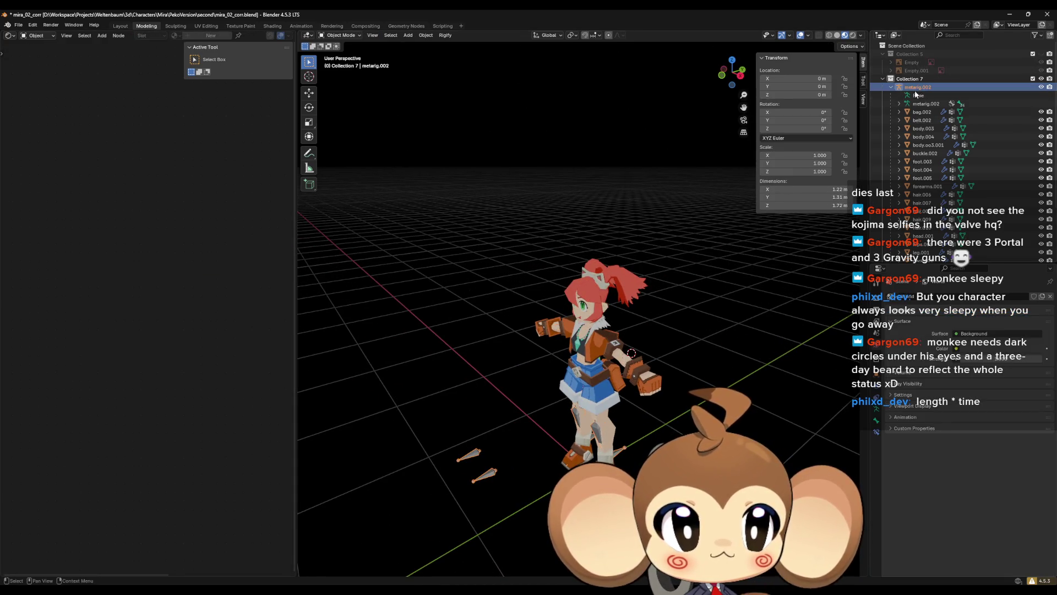
pyautogui.press('Tab')
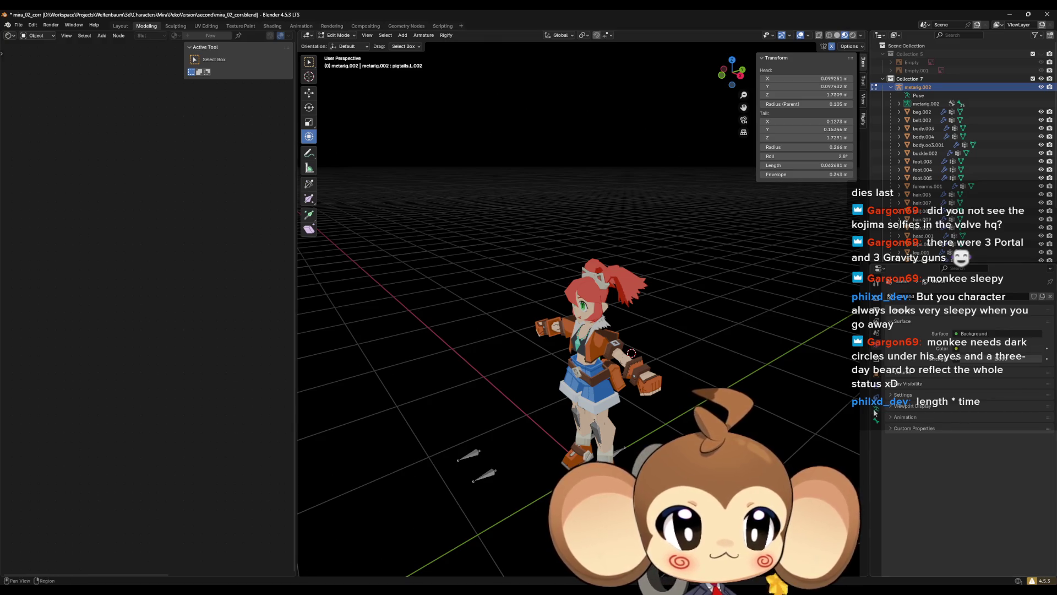
pyautogui.click(876, 414)
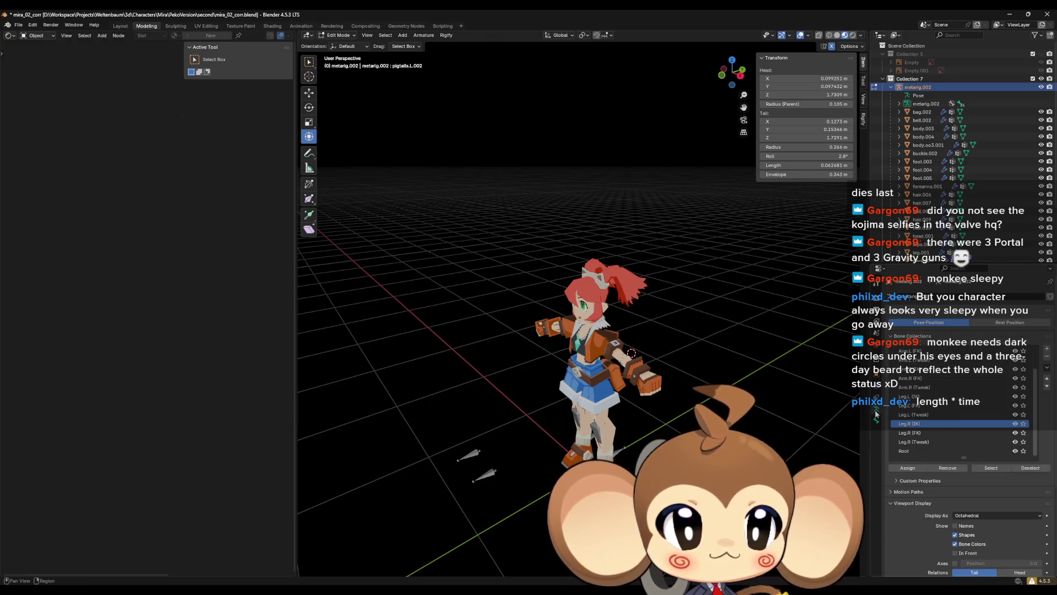
pyautogui.click(877, 420)
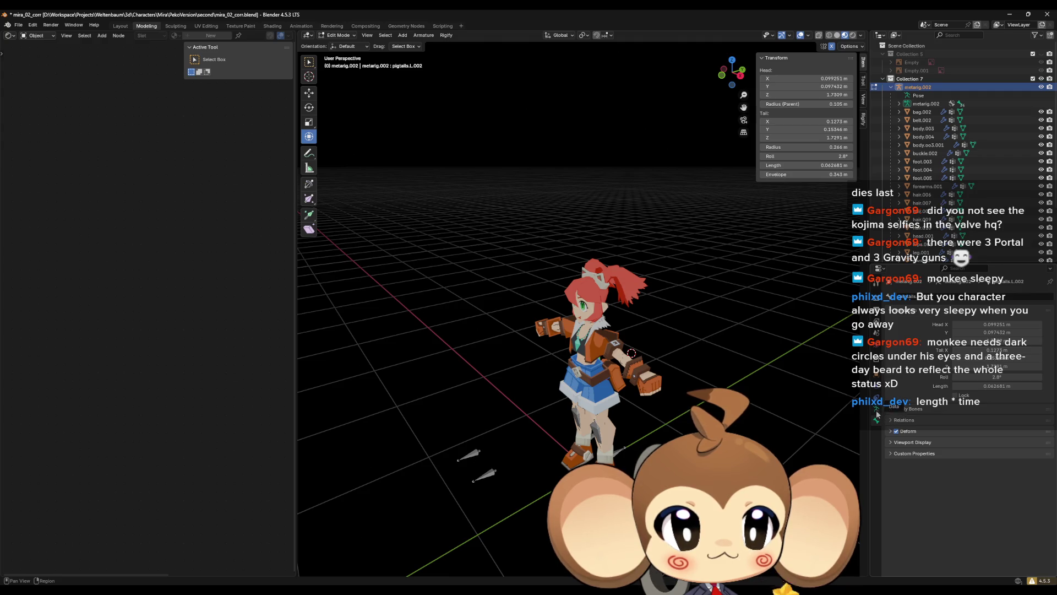
pyautogui.click(909, 442)
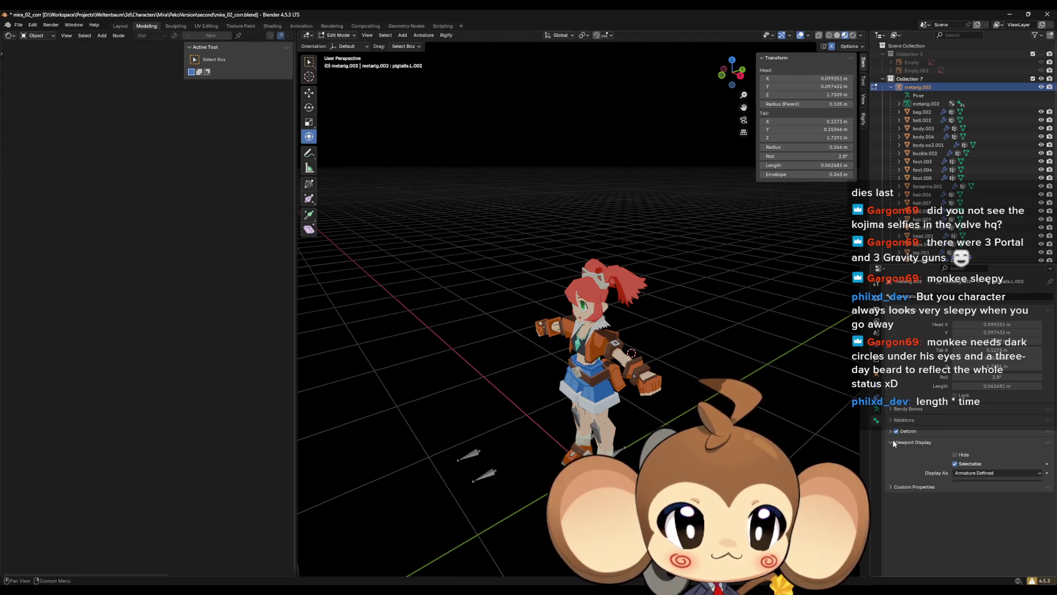
pyautogui.click(954, 462)
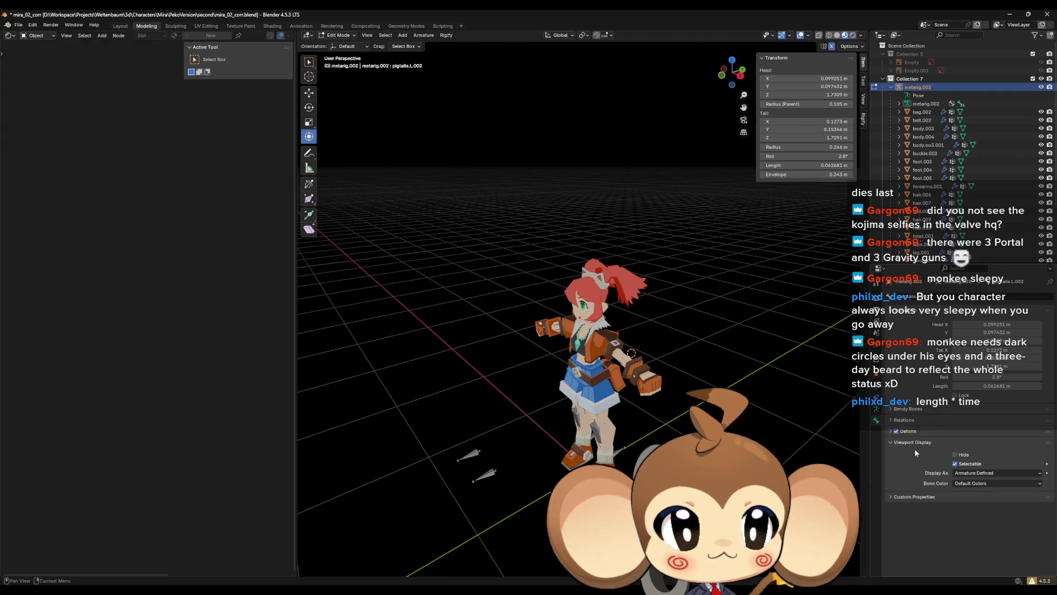
# Tick In Front in the armature's Viewport Display and select the toe.L bone to inspect it.
pyautogui.click(876, 408)
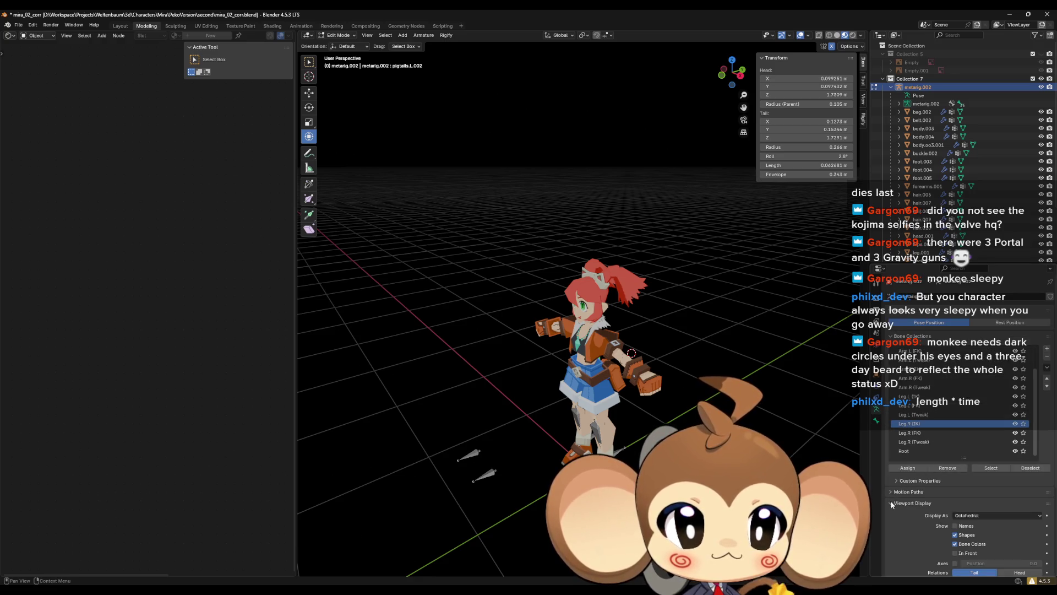
pyautogui.click(955, 553)
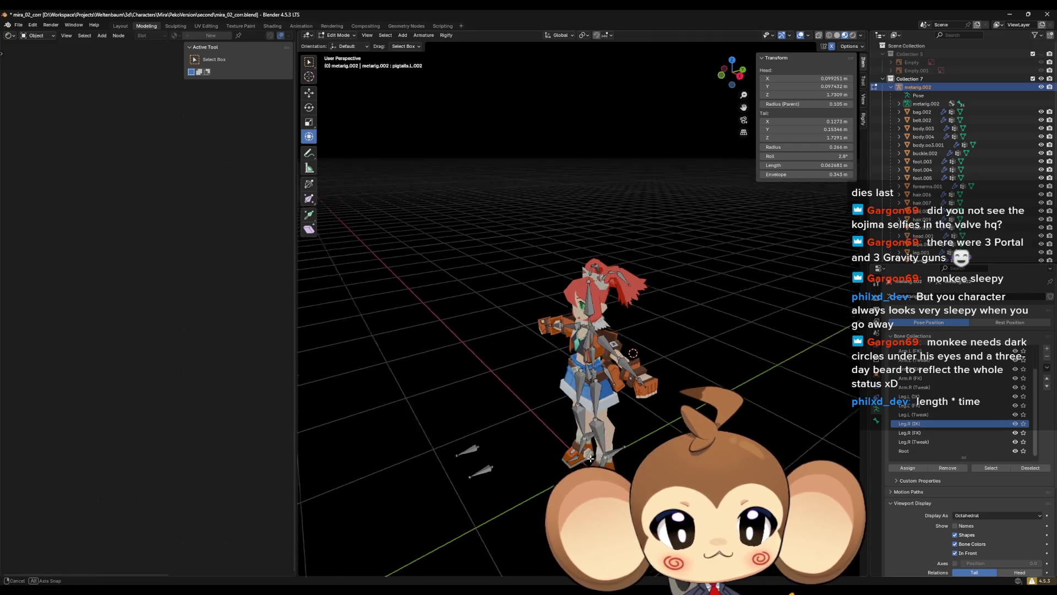
pyautogui.scroll(4, 621, 449)
pyautogui.click(620, 449)
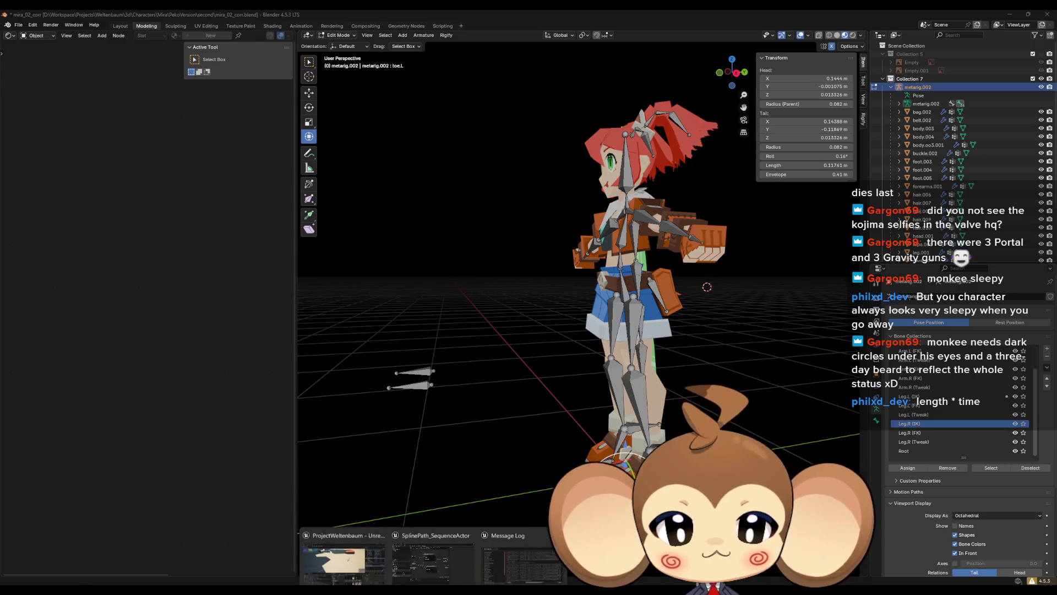
pyautogui.click(431, 550)
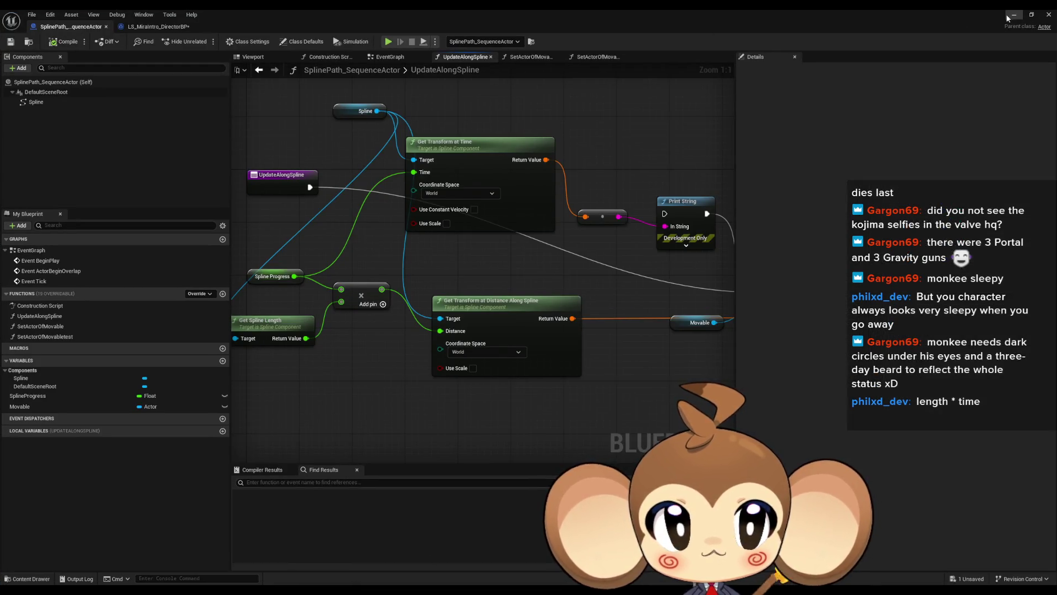
# Open Mira_V2_CtrlRig and inspect the foot_R and foot_L bone transforms in the Rig Hierarchy.
pyautogui.hotkey('alt', 'Tab')
pyautogui.doubleClick(619, 464)
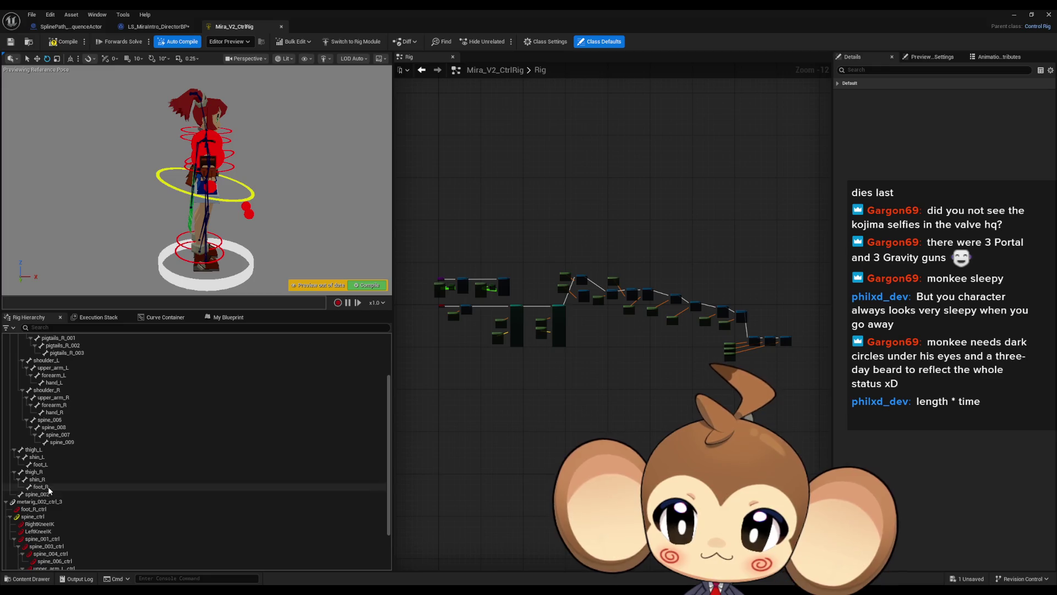
pyautogui.click(48, 487)
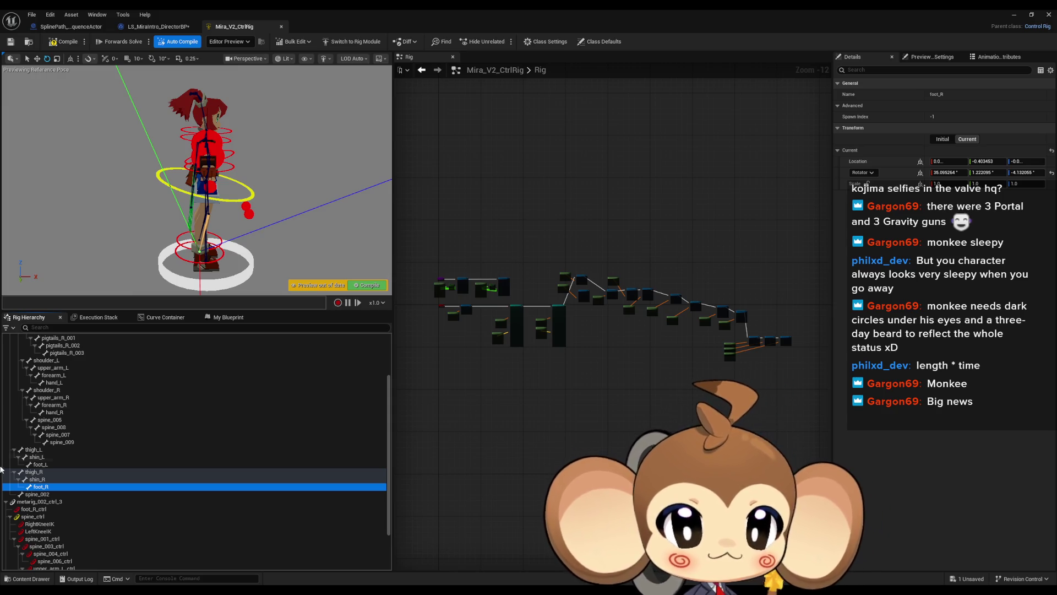
pyautogui.scroll(2, 108, 494)
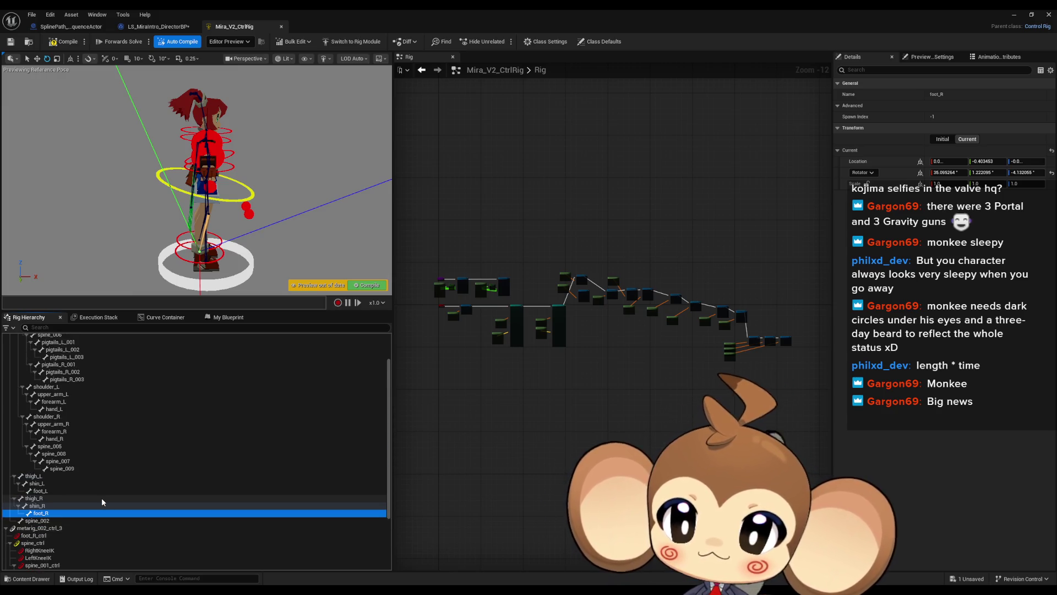
pyautogui.scroll(2, 101, 498)
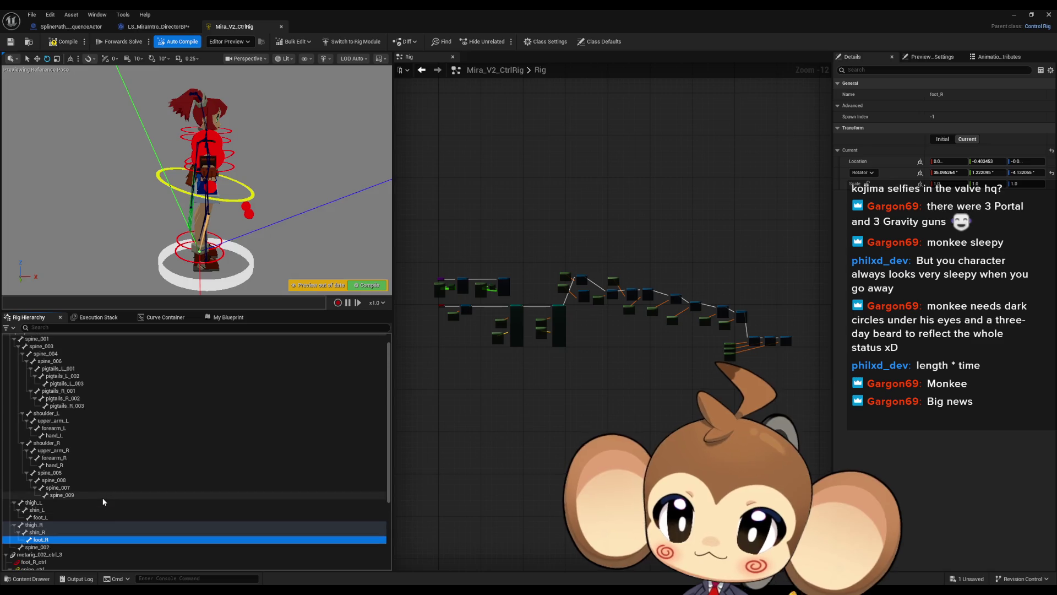
pyautogui.click(42, 521)
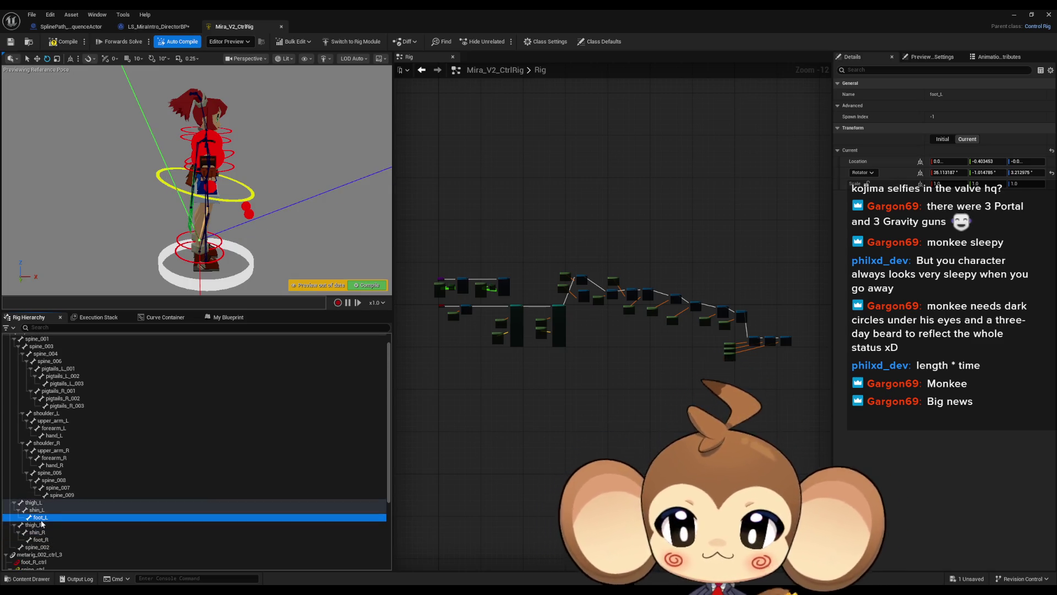
pyautogui.scroll(1, 558, 384)
pyautogui.scroll(5, 558, 383)
pyautogui.moveTo(580, 327); pyautogui.dragTo(604, 373)
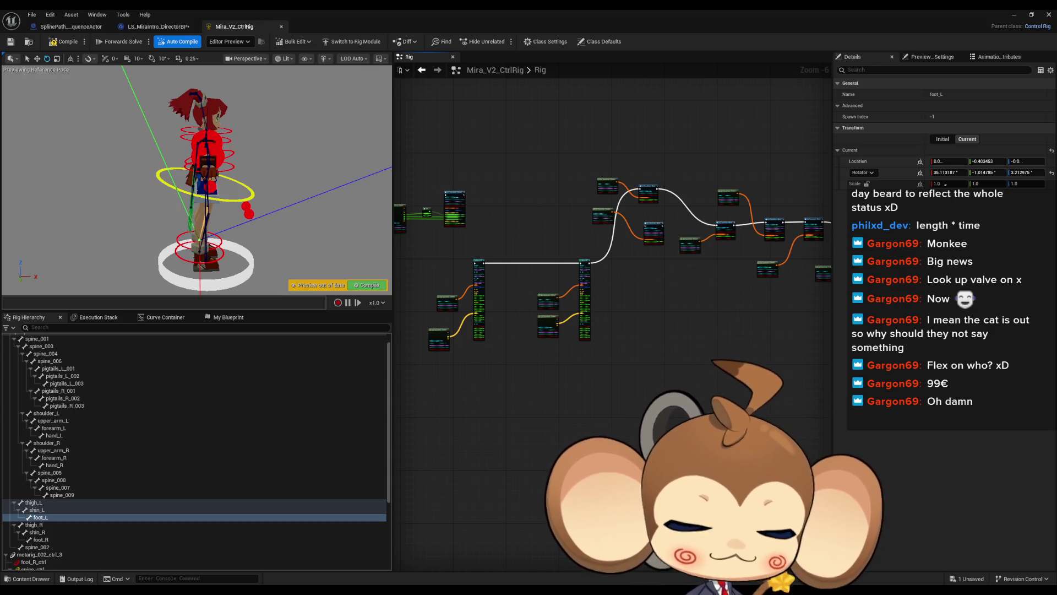
# Minimize the Control Rig editor and switch back to Blender.
pyautogui.moveTo(600, 360); pyautogui.dragTo(646, 408)
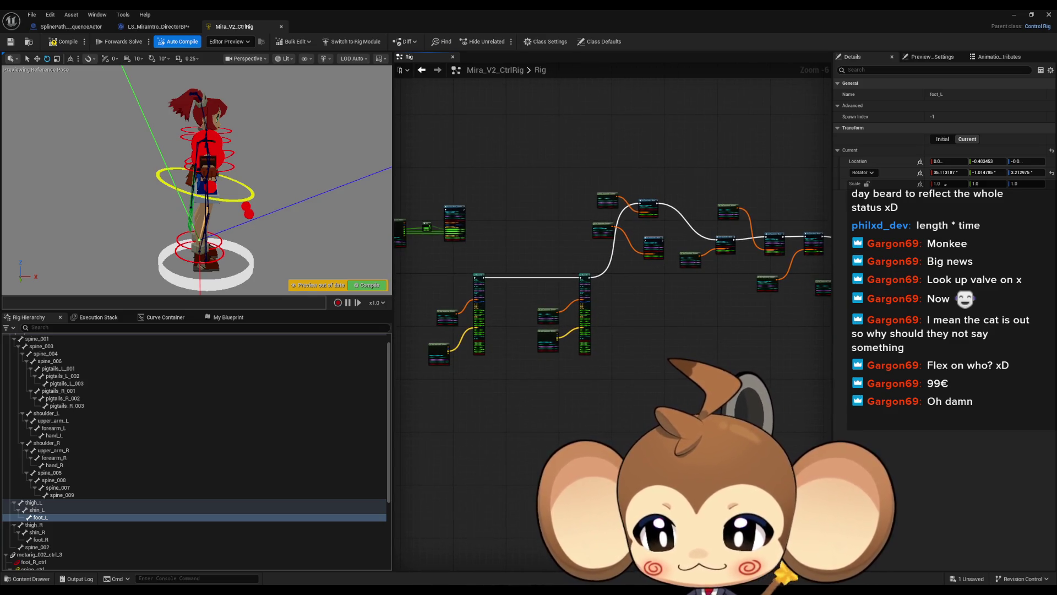
pyautogui.click(1016, 17)
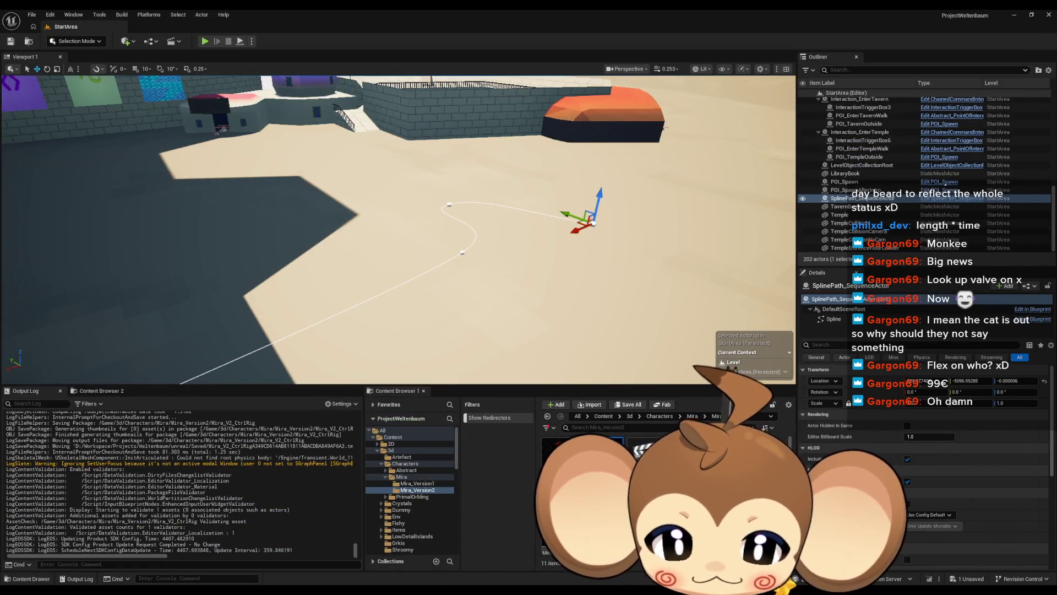
pyautogui.moveTo(433, 590)
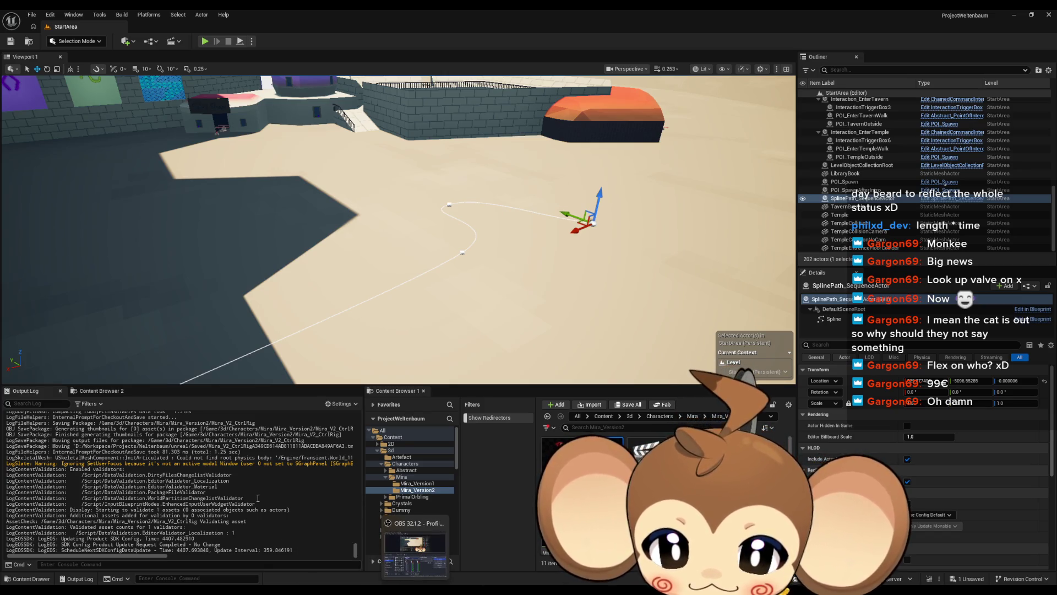
pyautogui.hotkey('alt', 'Tab')
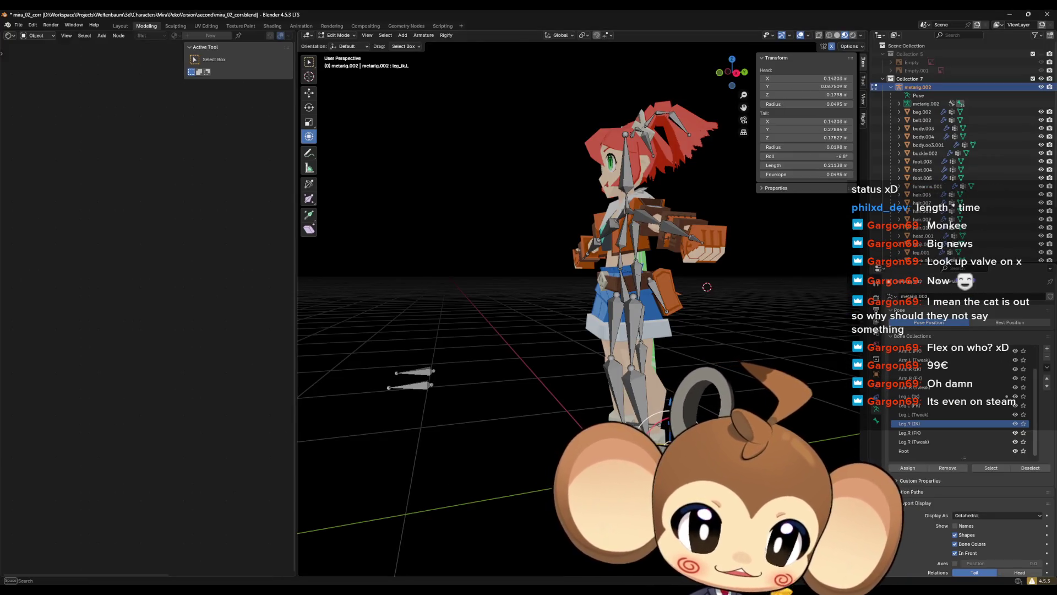
# Select the left foot bone and leave the armature's Edit Mode.
pyautogui.moveTo(703, 285)
pyautogui.mouseDown()
pyautogui.moveTo(731, 290)
pyautogui.moveTo(715, 295)
pyautogui.mouseUp()
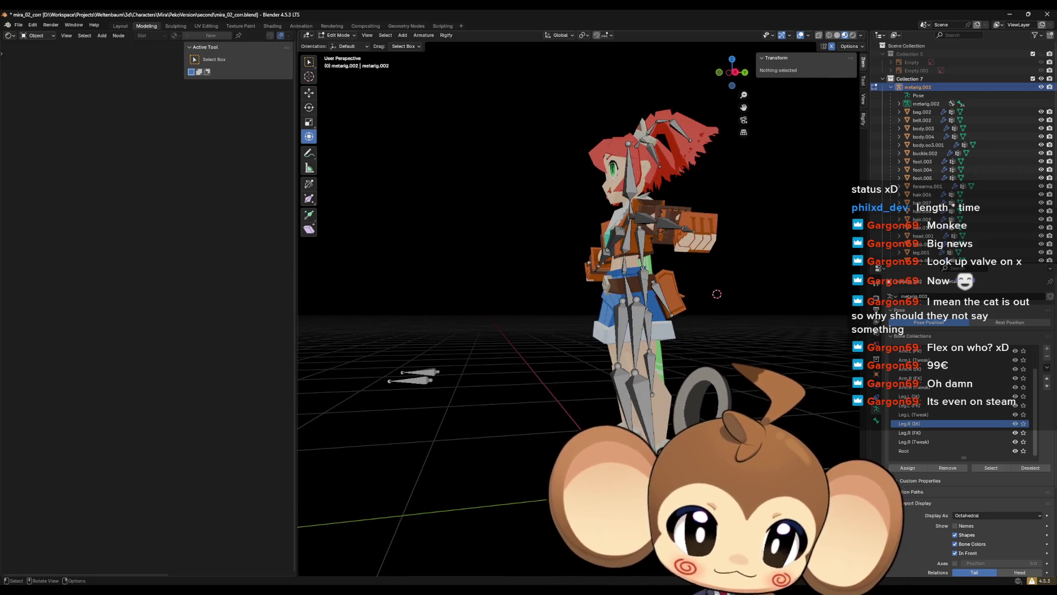
pyautogui.click(410, 386)
pyautogui.click(413, 379)
pyautogui.click(410, 386)
pyautogui.moveTo(411, 385)
pyautogui.mouseDown()
pyautogui.moveTo(804, 442)
pyautogui.moveTo(732, 433)
pyautogui.mouseUp()
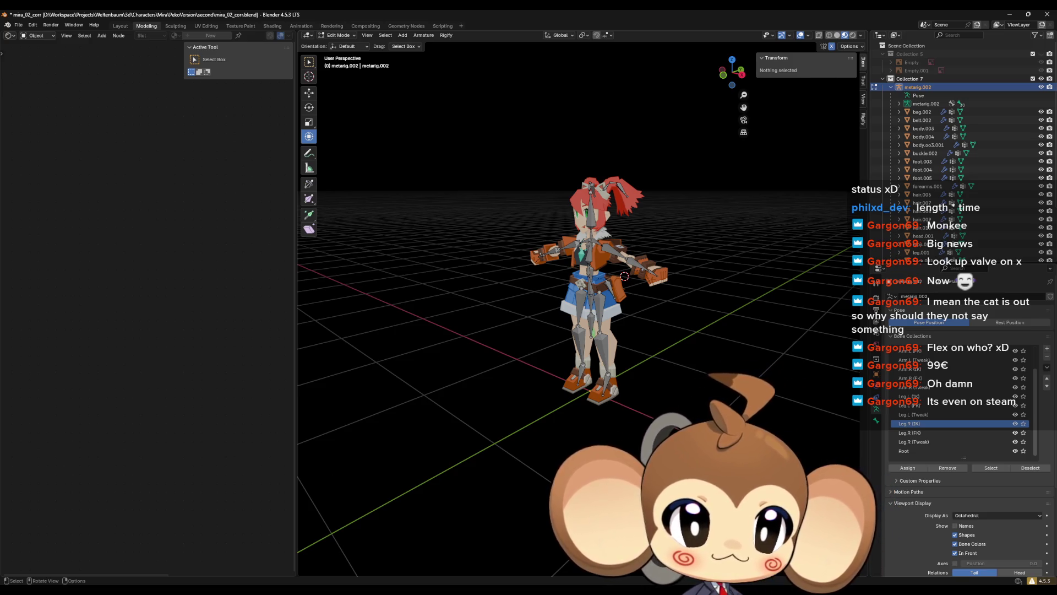
pyautogui.moveTo(733, 434)
pyautogui.mouseDown()
pyautogui.moveTo(749, 435)
pyautogui.moveTo(716, 432)
pyautogui.mouseUp()
pyautogui.scroll(3, 605, 308)
pyautogui.click(749, 435)
pyautogui.press('Tab')
# Select the metarig.002 armature and switch it into Pose Mode.
pyautogui.click(608, 401)
pyautogui.click(608, 401)
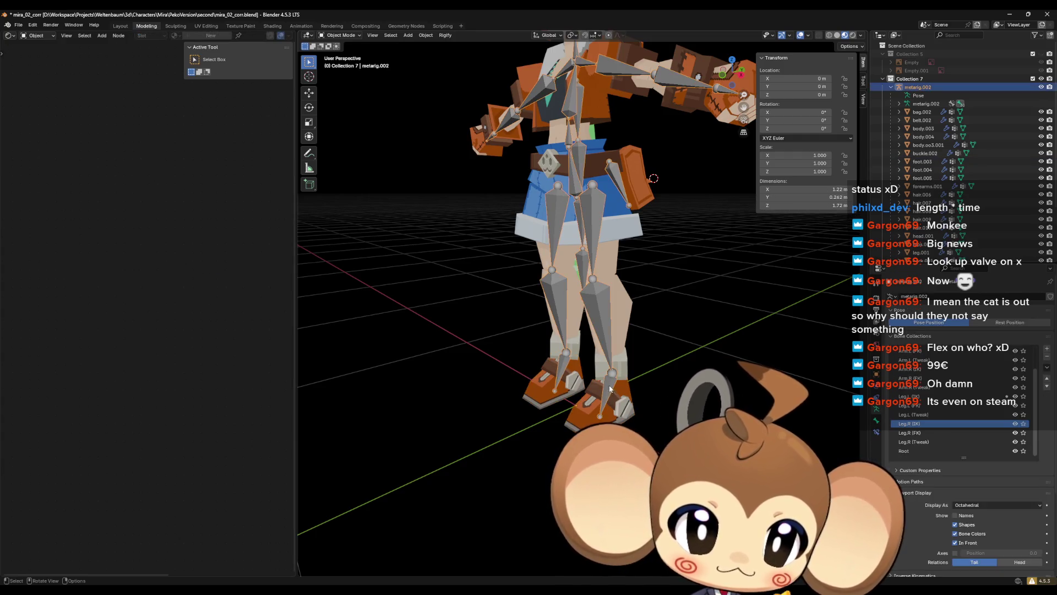
pyautogui.click(340, 35)
pyautogui.click(341, 63)
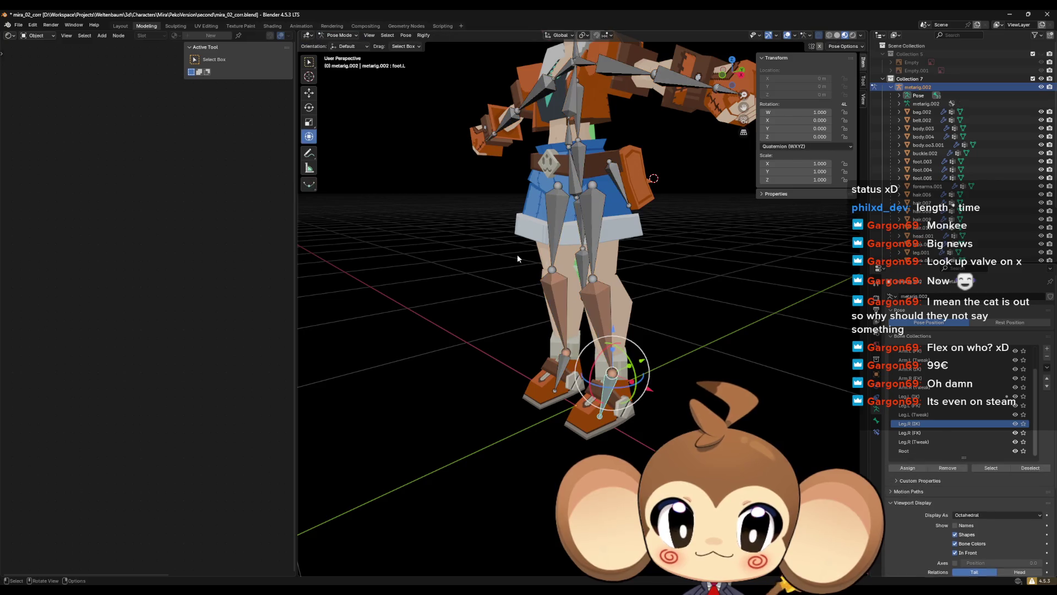
# Test-transform foot.L, undo it back to rest, and return the armature to Object Mode.
pyautogui.press('r')
pyautogui.press('g')
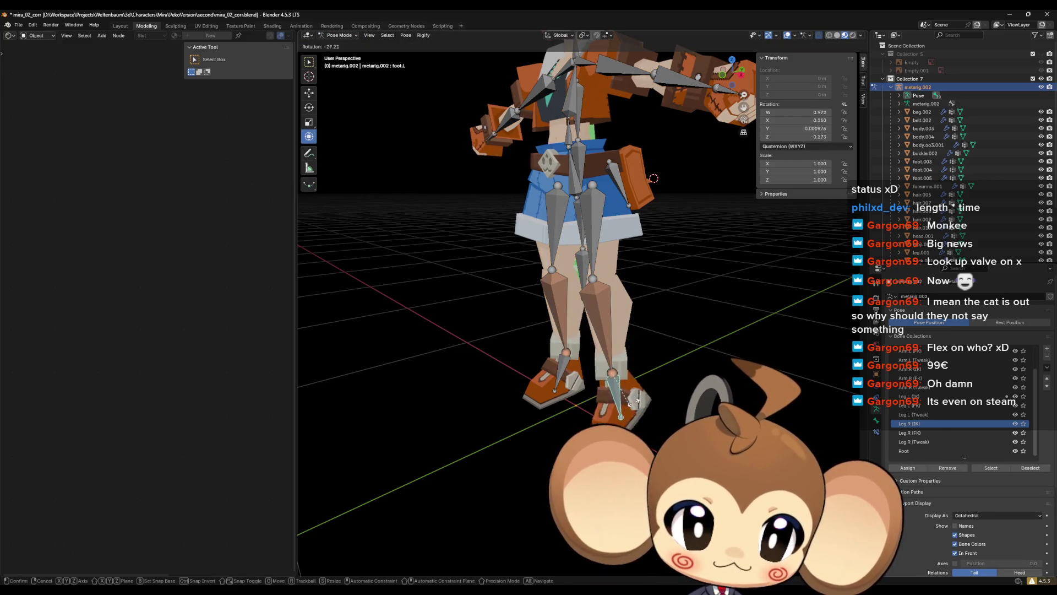
pyautogui.click(593, 428)
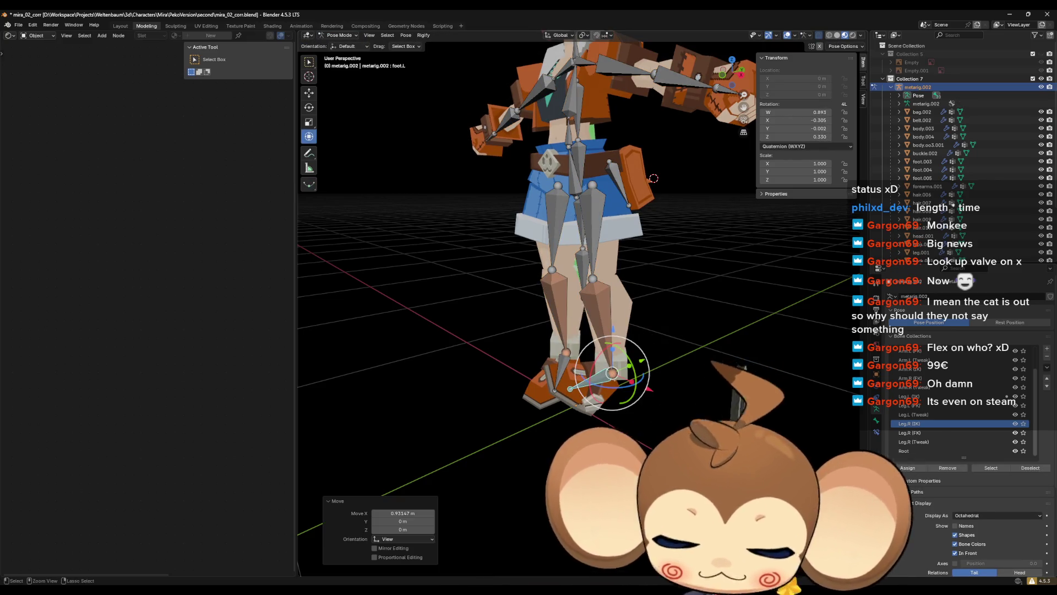
pyautogui.hotkey('ctrl', 'z')
pyautogui.hotkey('ctrl', 'z')
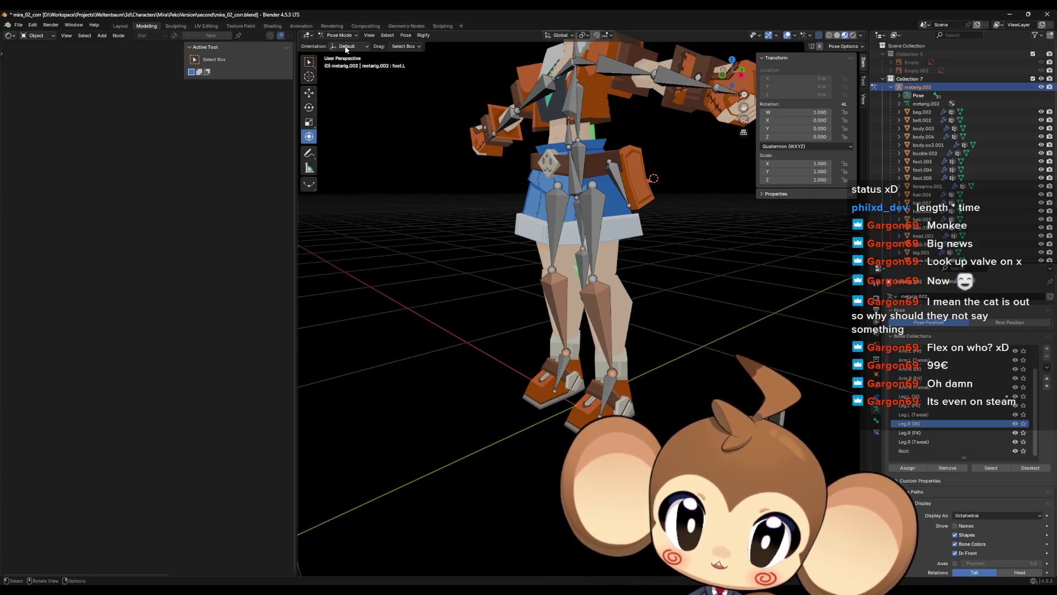
pyautogui.click(335, 35)
pyautogui.click(337, 49)
pyautogui.scroll(-3, 551, 275)
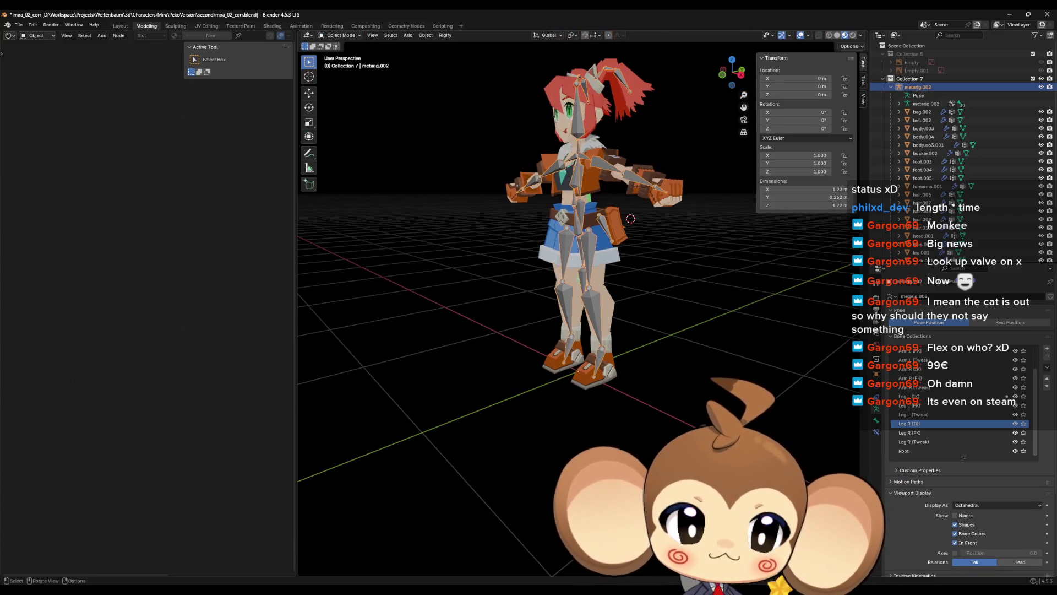
# Uncheck In Front in the armature's Viewport Display panel.
pyautogui.scroll(-3, 677, 355)
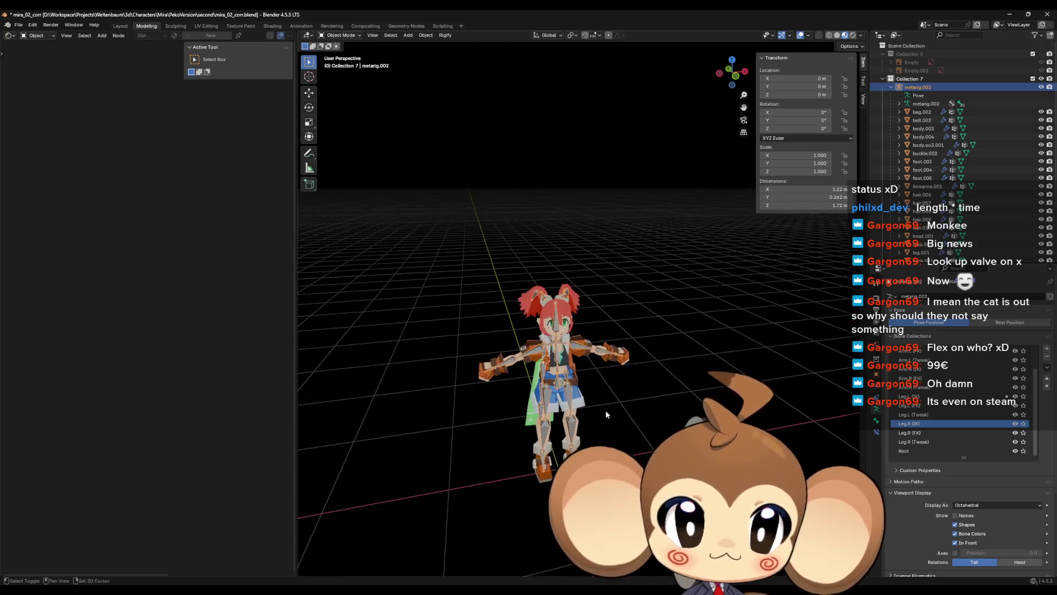
pyautogui.scroll(8, 656, 394)
pyautogui.scroll(5, 656, 394)
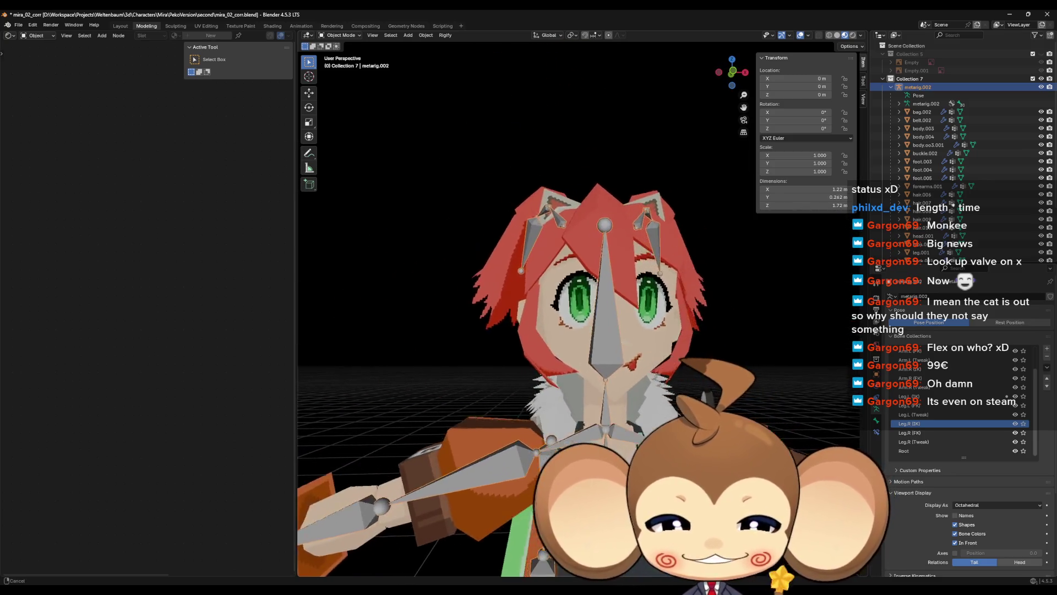
pyautogui.scroll(-3, 698, 393)
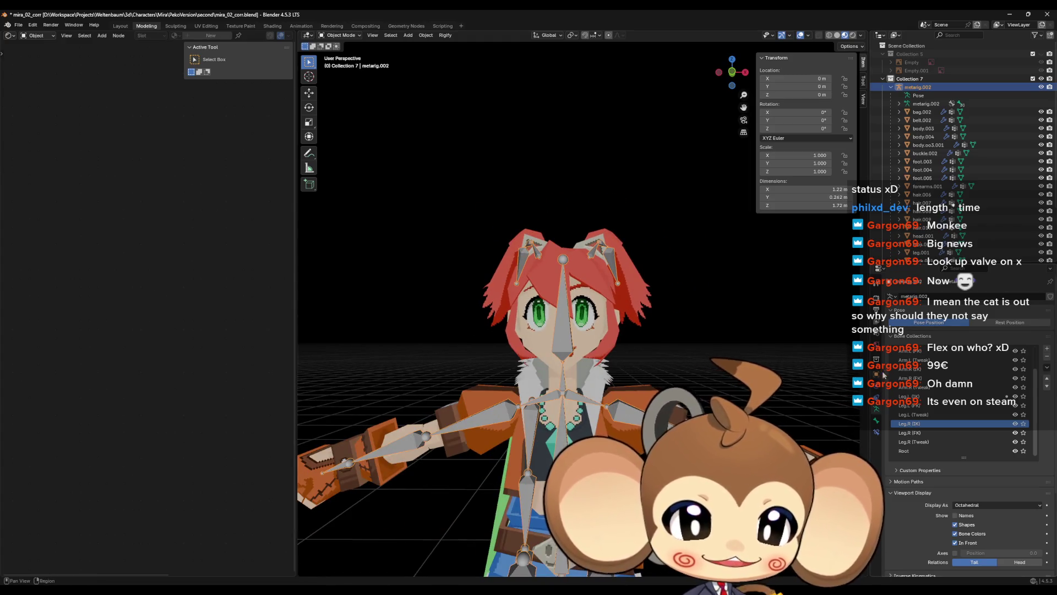
pyautogui.moveTo(828, 393); pyautogui.dragTo(842, 396)
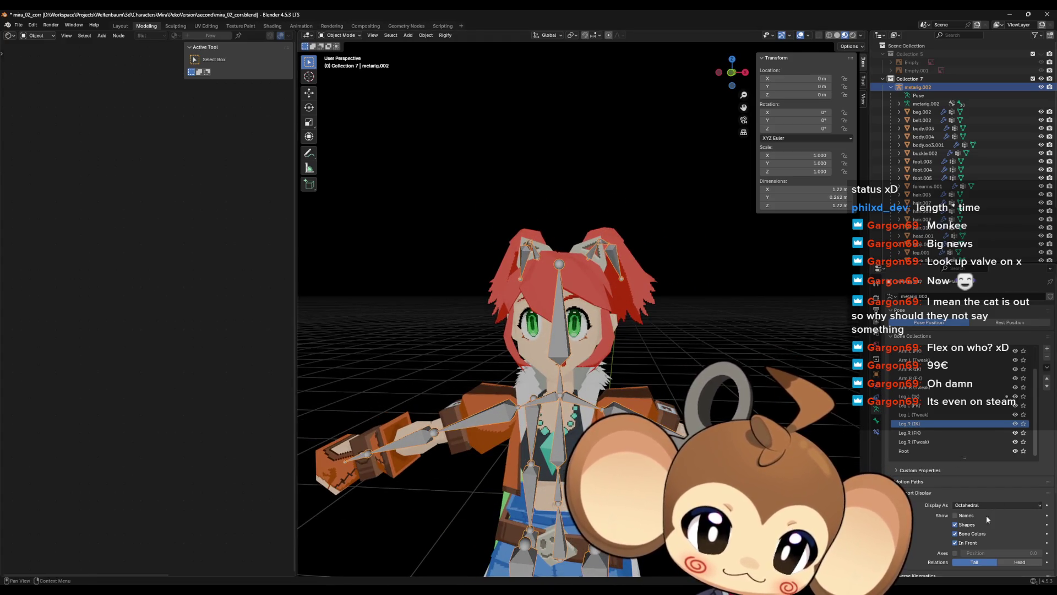
pyautogui.click(955, 543)
# Orbit and zoom around the character to inspect the mesh from the front.
pyautogui.moveTo(837, 496); pyautogui.dragTo(752, 465)
pyautogui.moveTo(666, 357)
pyautogui.mouseDown()
pyautogui.moveTo(622, 328)
pyautogui.moveTo(647, 351)
pyautogui.moveTo(626, 398)
pyautogui.moveTo(680, 380)
pyautogui.moveTo(680, 361)
pyautogui.moveTo(660, 393)
pyautogui.moveTo(609, 330)
pyautogui.mouseUp()
pyautogui.scroll(-3, 608, 330)
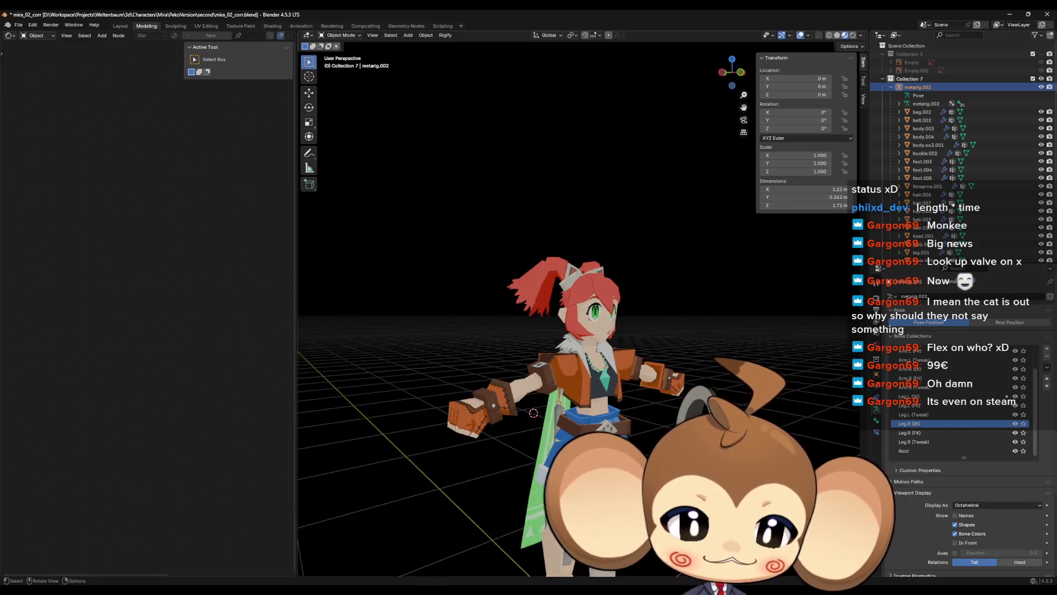
pyautogui.moveTo(609, 329); pyautogui.dragTo(632, 387)
pyautogui.scroll(5, 623, 354)
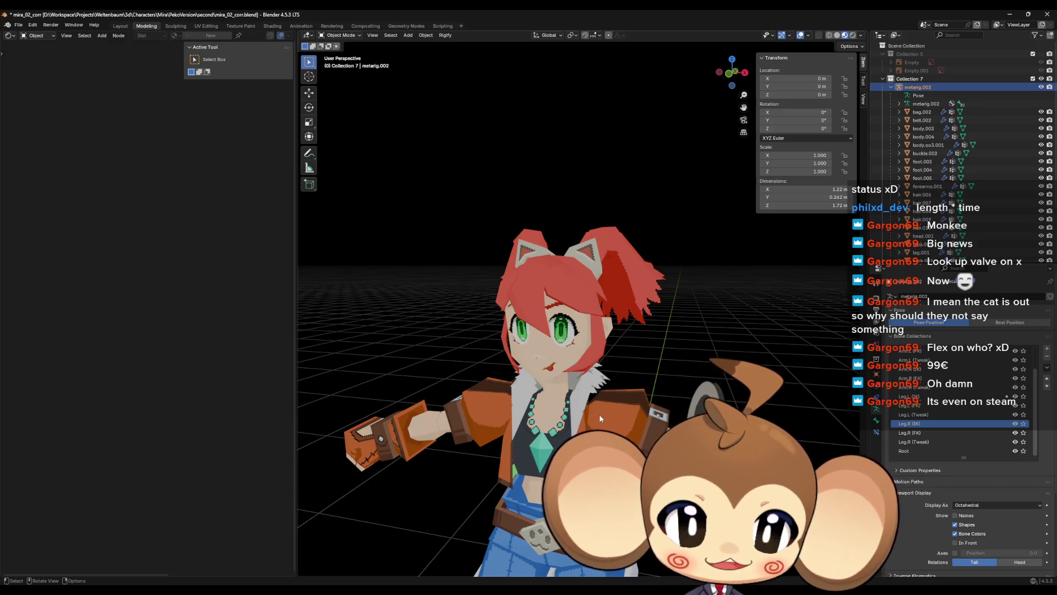
pyautogui.moveTo(596, 414)
pyautogui.mouseDown()
pyautogui.moveTo(601, 392)
pyautogui.moveTo(611, 399)
pyautogui.moveTo(530, 370)
pyautogui.mouseUp()
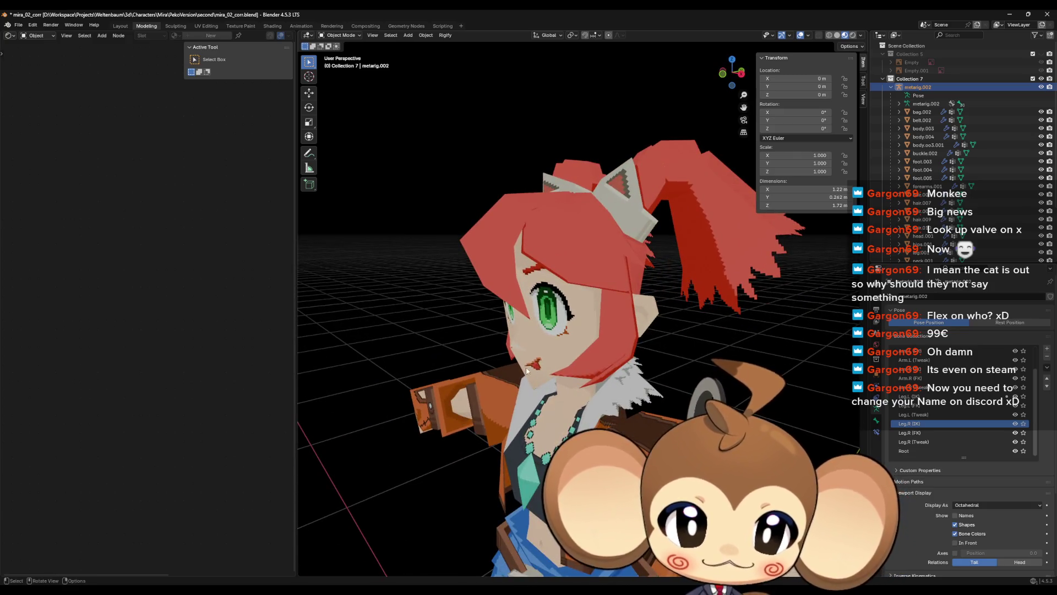
pyautogui.moveTo(540, 427)
pyautogui.mouseDown()
pyautogui.moveTo(550, 410)
pyautogui.moveTo(635, 390)
pyautogui.moveTo(540, 398)
pyautogui.mouseUp()
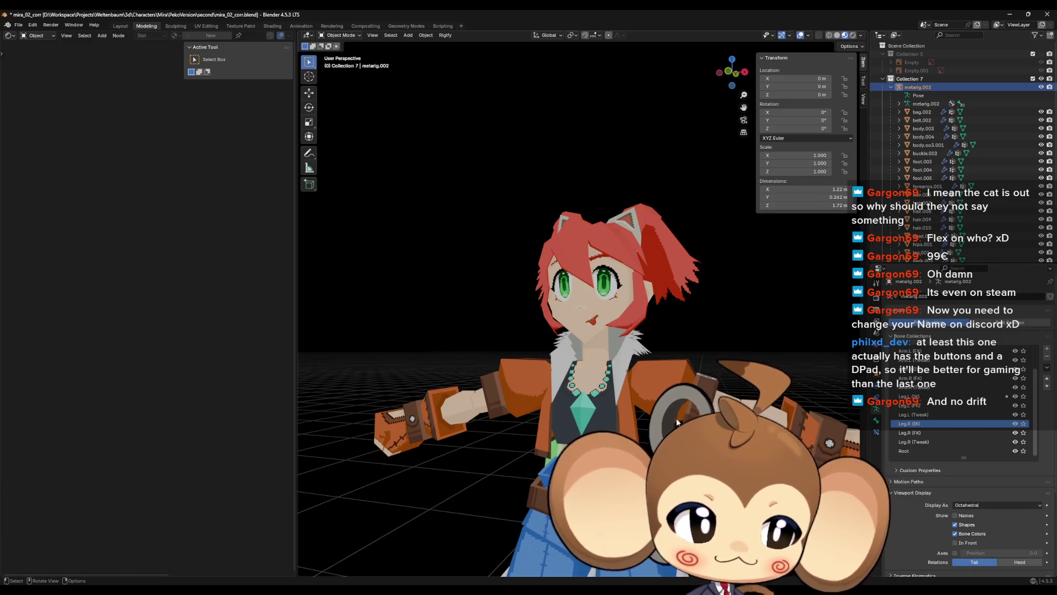
pyautogui.moveTo(608, 396)
pyautogui.mouseDown()
pyautogui.moveTo(624, 379)
pyautogui.moveTo(588, 402)
pyautogui.moveTo(615, 427)
pyautogui.moveTo(616, 402)
pyautogui.moveTo(605, 441)
pyautogui.moveTo(633, 416)
pyautogui.mouseUp()
pyautogui.scroll(-4, 625, 378)
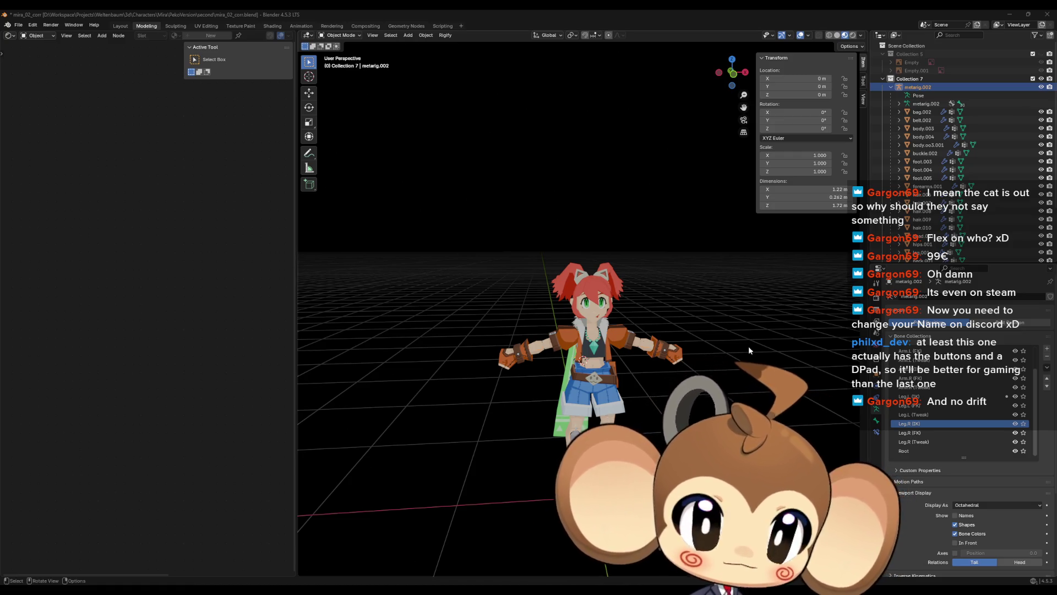
# Select bag.002 through the last mesh in the Outliner, then add metarig.002 as active.
pyautogui.click(922, 112)
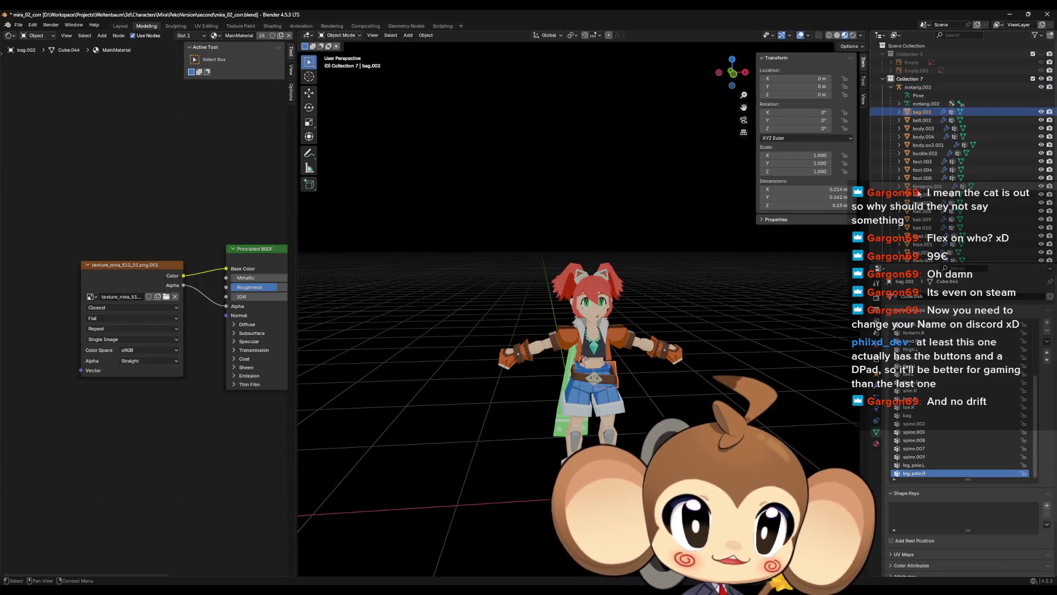
pyautogui.scroll(-4, 919, 193)
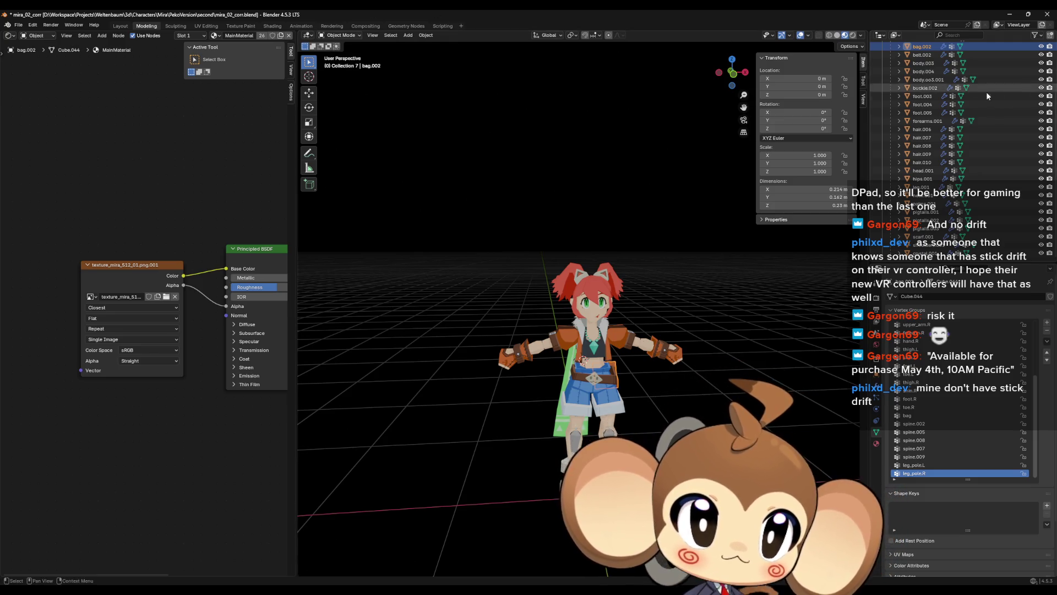
pyautogui.scroll(3, 930, 101)
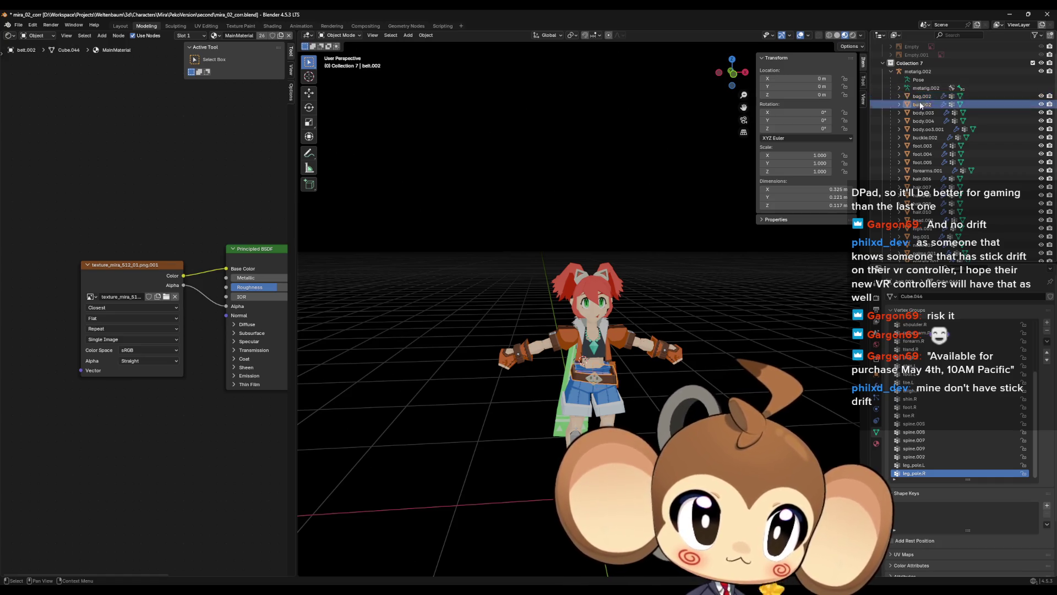
pyautogui.scroll(-3, 941, 160)
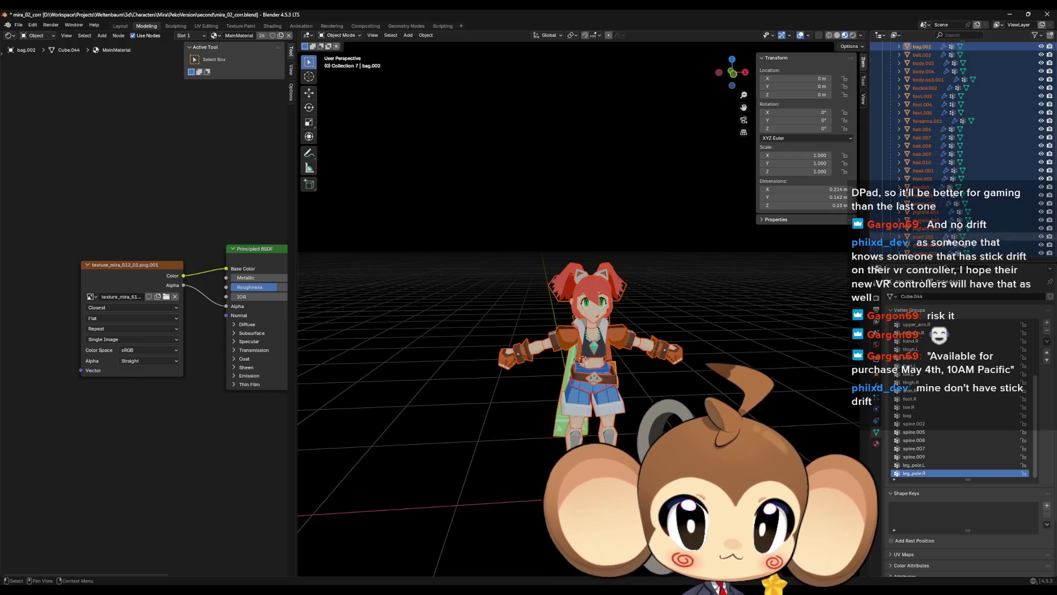
pyautogui.keyDown('shift'); pyautogui.click(925, 244); pyautogui.keyUp('shift')
pyautogui.scroll(3, 925, 165)
pyautogui.keyDown('ctrl'); pyautogui.click(919, 88); pyautogui.keyUp('ctrl')
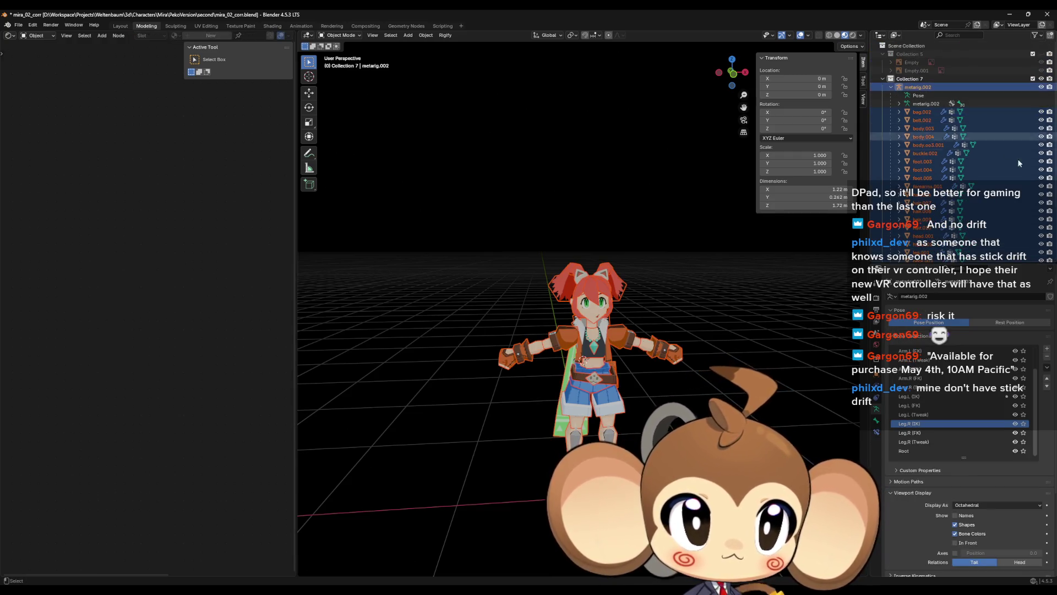
# Export an FBX over PekoVersion/Mira_V2.fbx with the saved operator preset, then minimize Blender.
pyautogui.moveTo(784, 295); pyautogui.dragTo(732, 282)
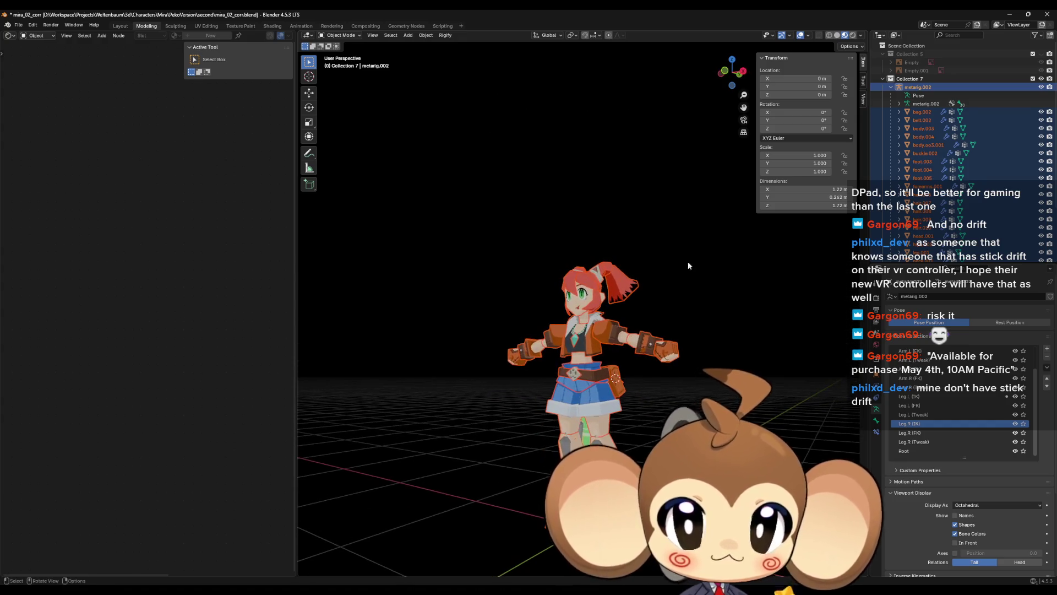
pyautogui.click(18, 25)
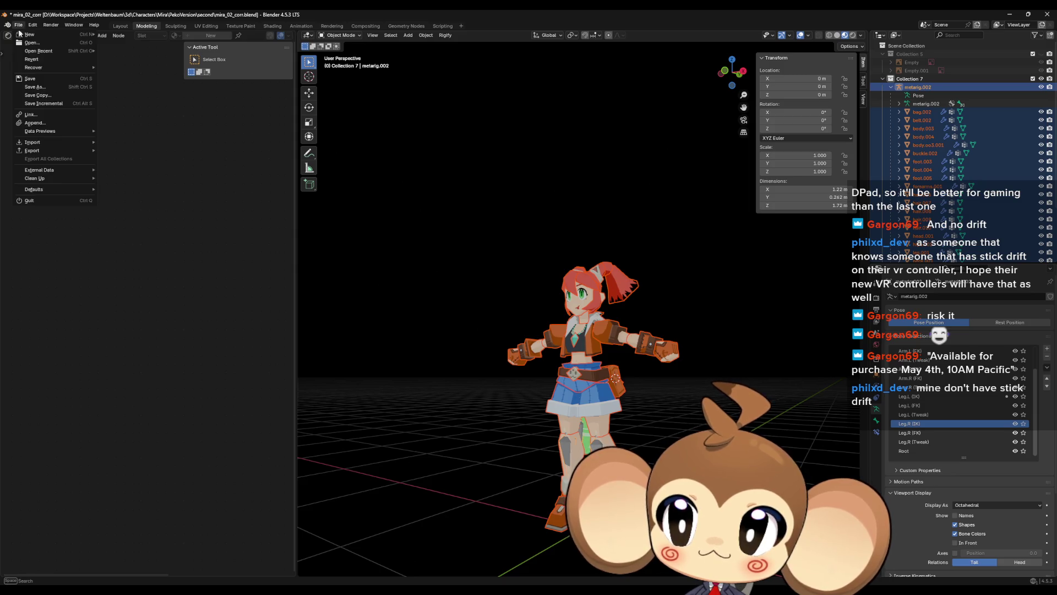
pyautogui.moveTo(33, 150)
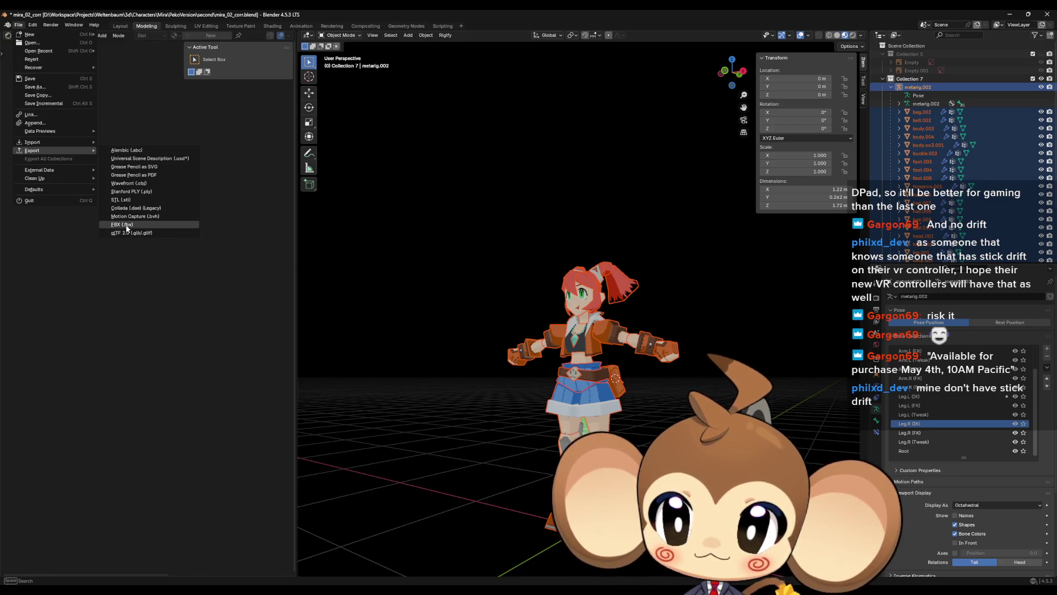
pyautogui.click(132, 229)
pyautogui.click(345, 395)
pyautogui.click(572, 212)
pyautogui.click(691, 189)
pyautogui.click(693, 250)
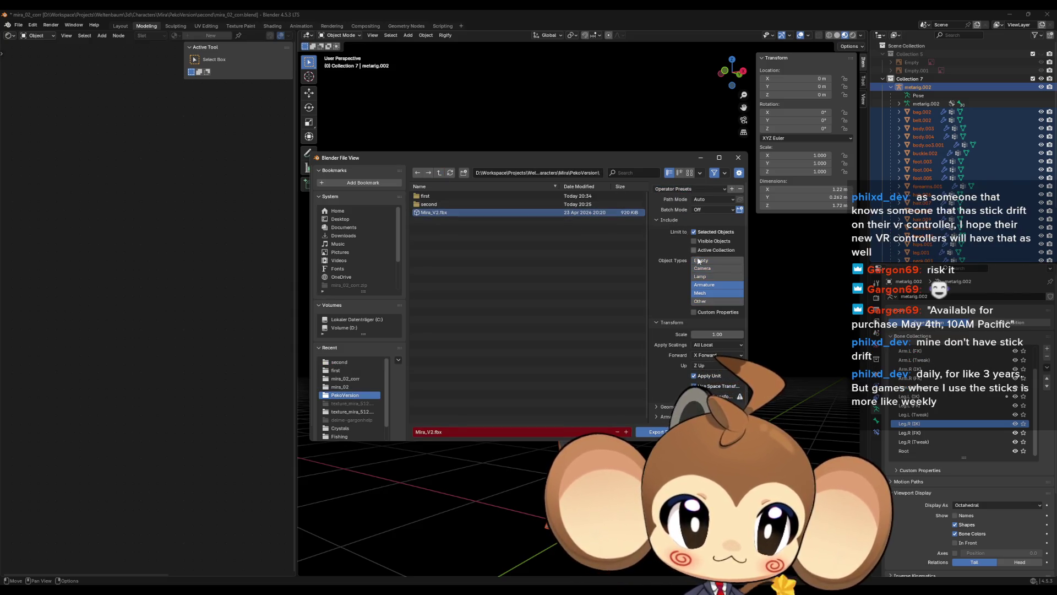
pyautogui.click(659, 432)
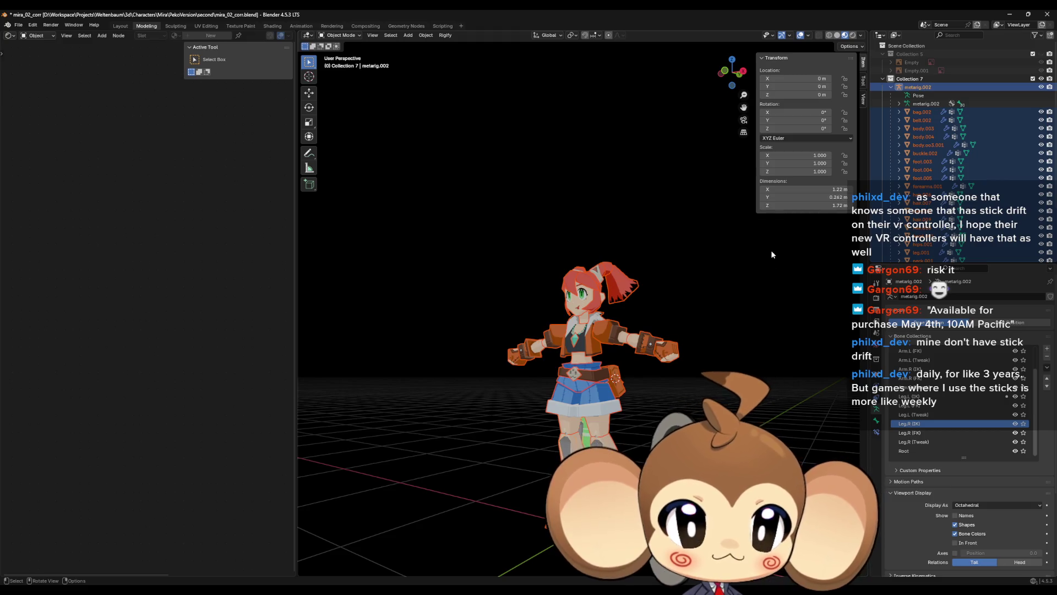
pyautogui.click(1008, 15)
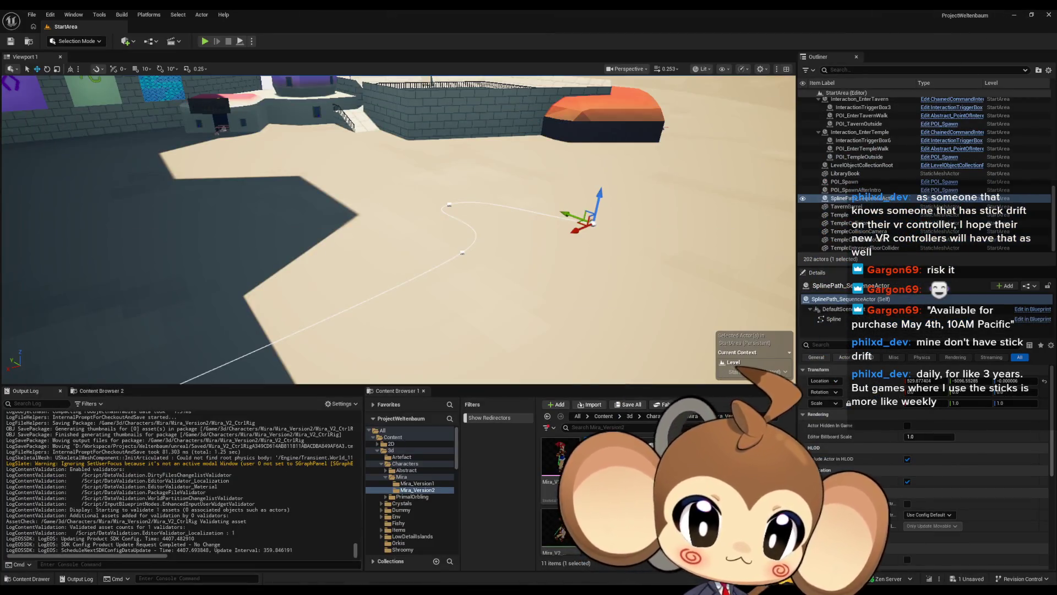
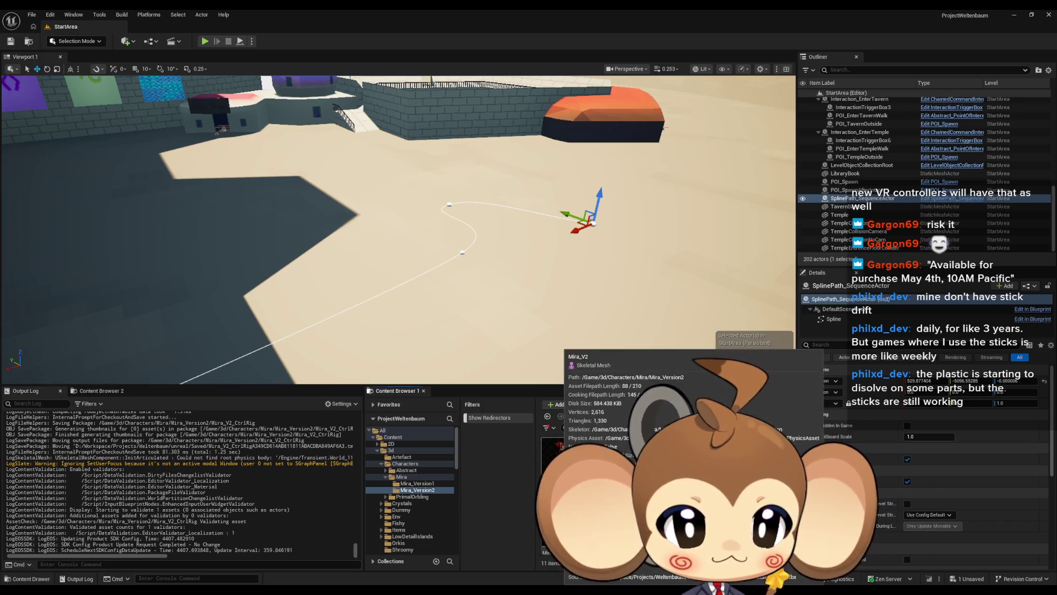
# Open the Mira_V2 skeletal mesh from the Content Browser in its asset editor.
pyautogui.rightClick(559, 457)
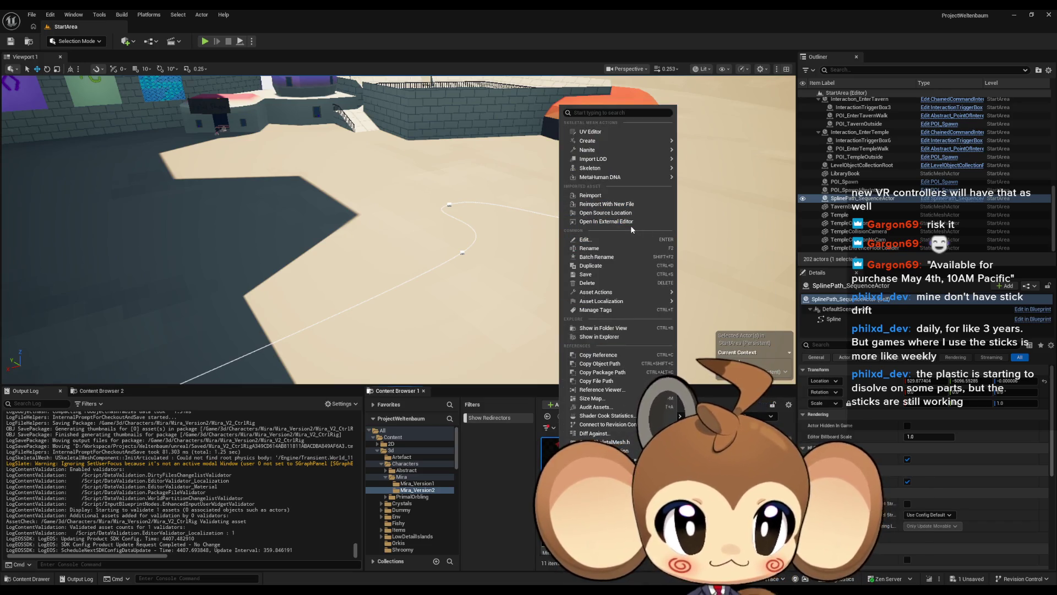
pyautogui.click(628, 239)
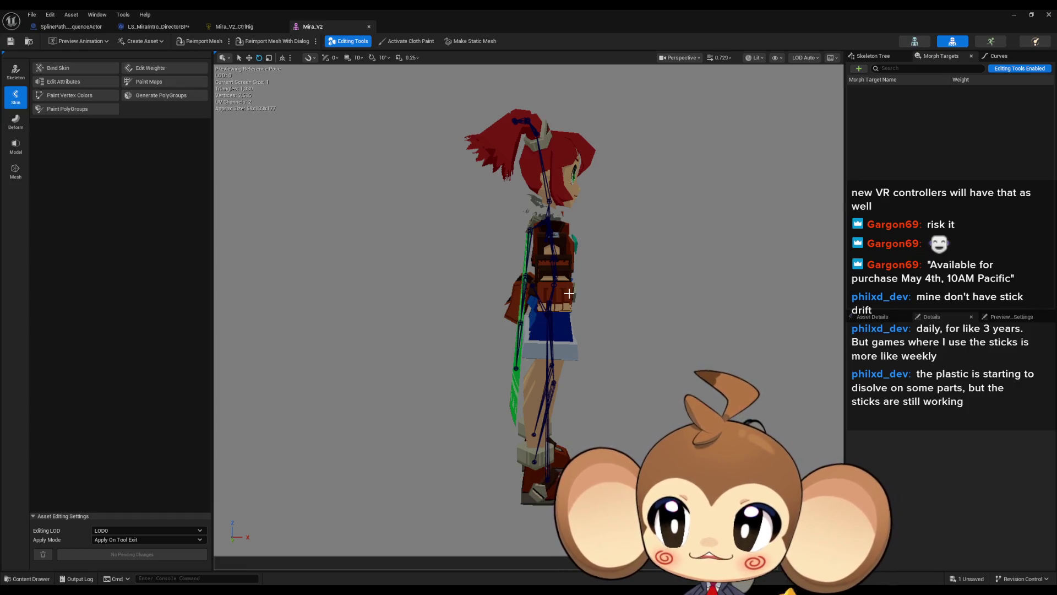
# Close the Mira_V2 mesh, Mira_V2_CtrlRig and Mira_V2_Skeleton editor tabs.
pyautogui.click(954, 43)
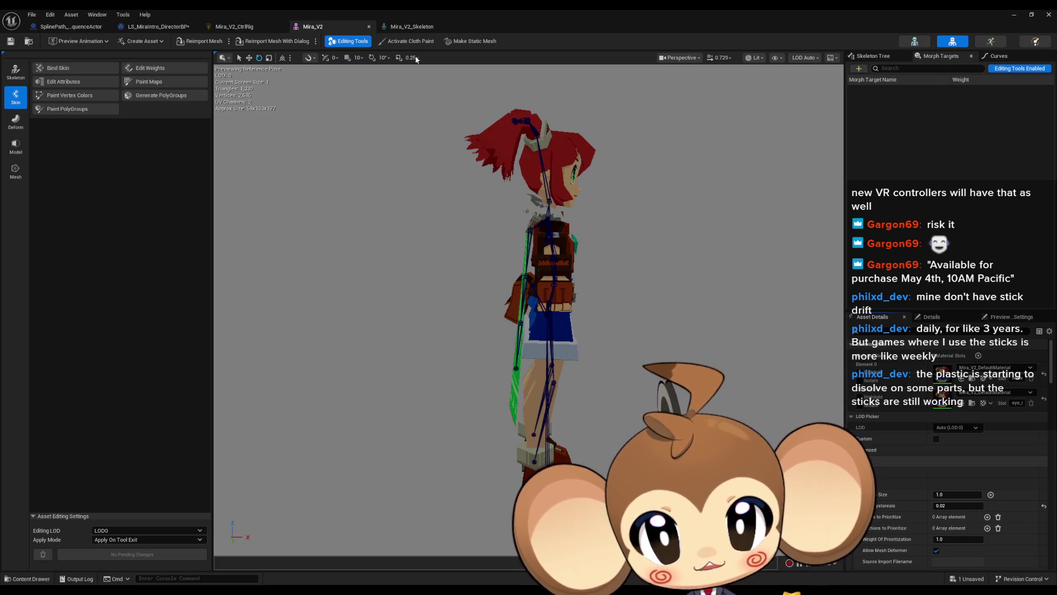
pyautogui.middleClick(321, 24)
pyautogui.middleClick(254, 26)
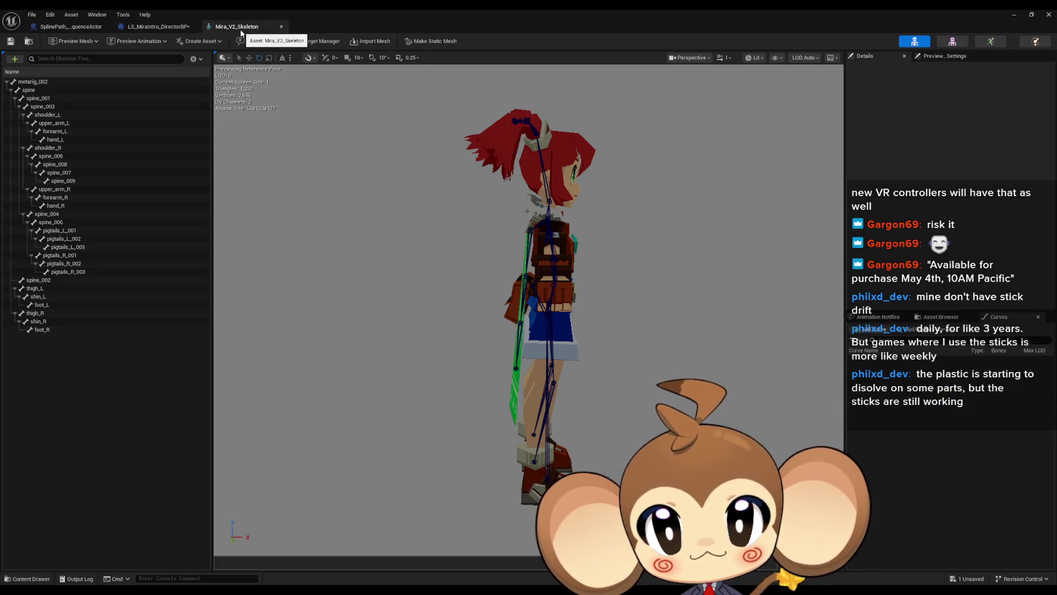
pyautogui.middleClick(240, 28)
# Restore the blueprint editor to a smaller window moved to the upper left.
pyautogui.doubleClick(340, 26)
pyautogui.moveTo(609, 417)
pyautogui.mouseDown()
pyautogui.moveTo(392, 166)
pyautogui.moveTo(332, 116)
pyautogui.mouseUp()
pyautogui.rightClick(558, 457)
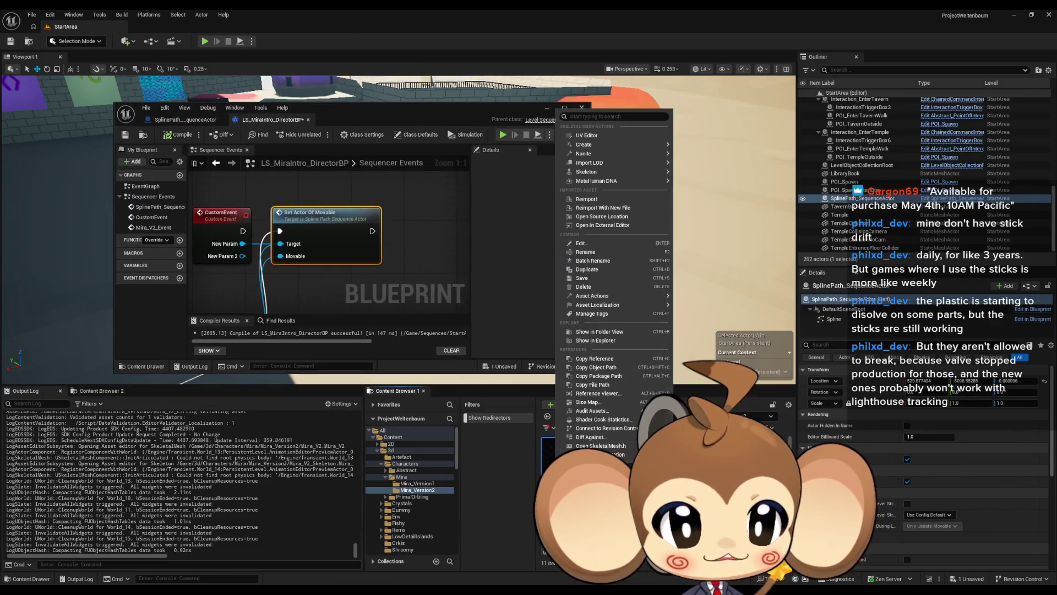
# Reimport Mira_V2 from its source file, then open it in the mesh editor, moved up and right.
pyautogui.click(622, 201)
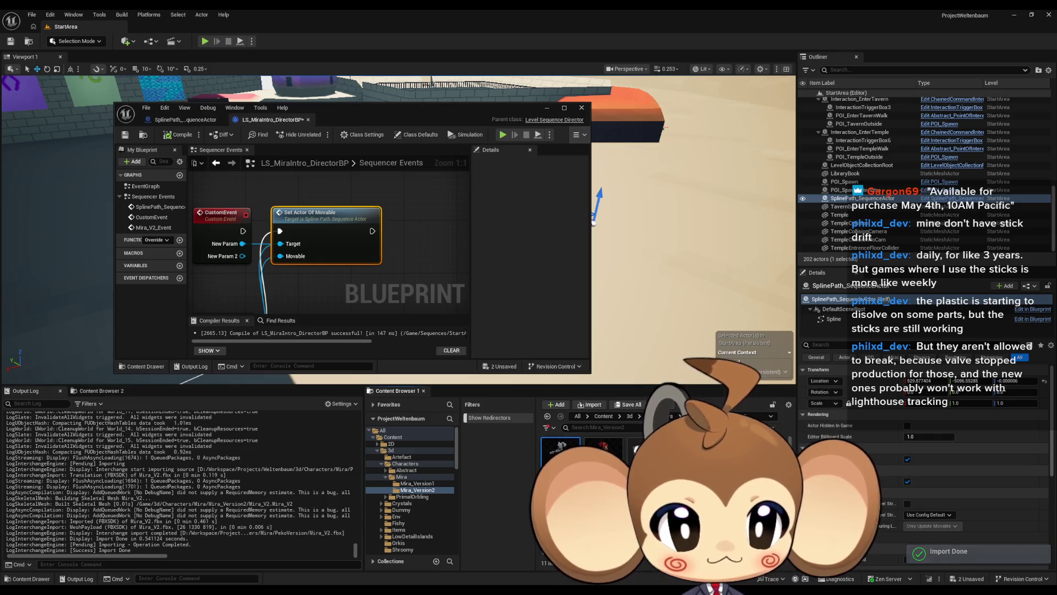
pyautogui.doubleClick(561, 451)
pyautogui.scroll(-1, 540, 320)
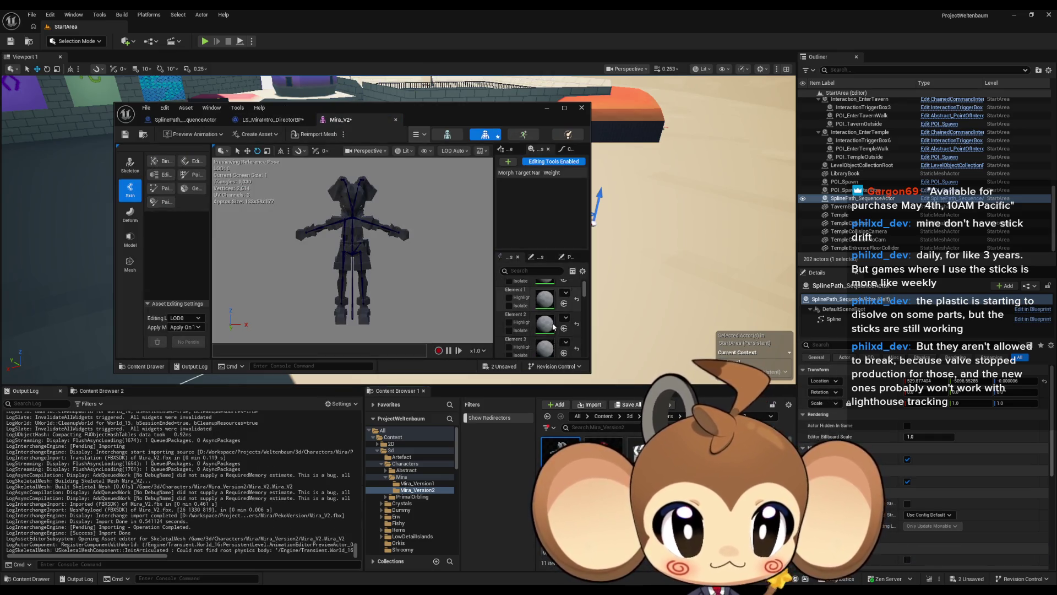
pyautogui.moveTo(430, 119)
pyautogui.mouseDown()
pyautogui.moveTo(548, 83)
pyautogui.moveTo(525, 100)
pyautogui.mouseUp()
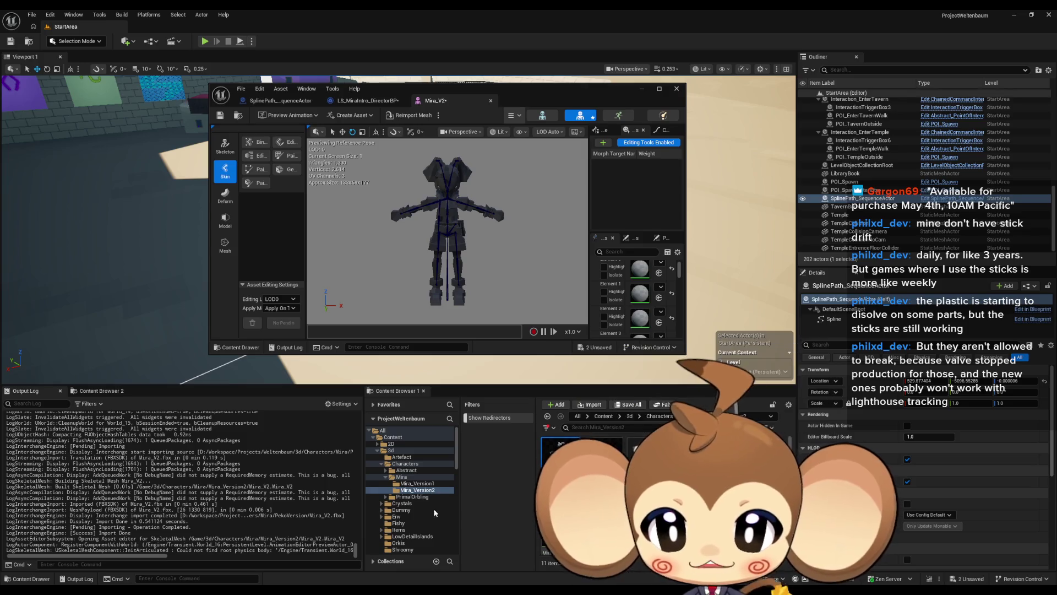
pyautogui.hotkey('alt', 'Tab')
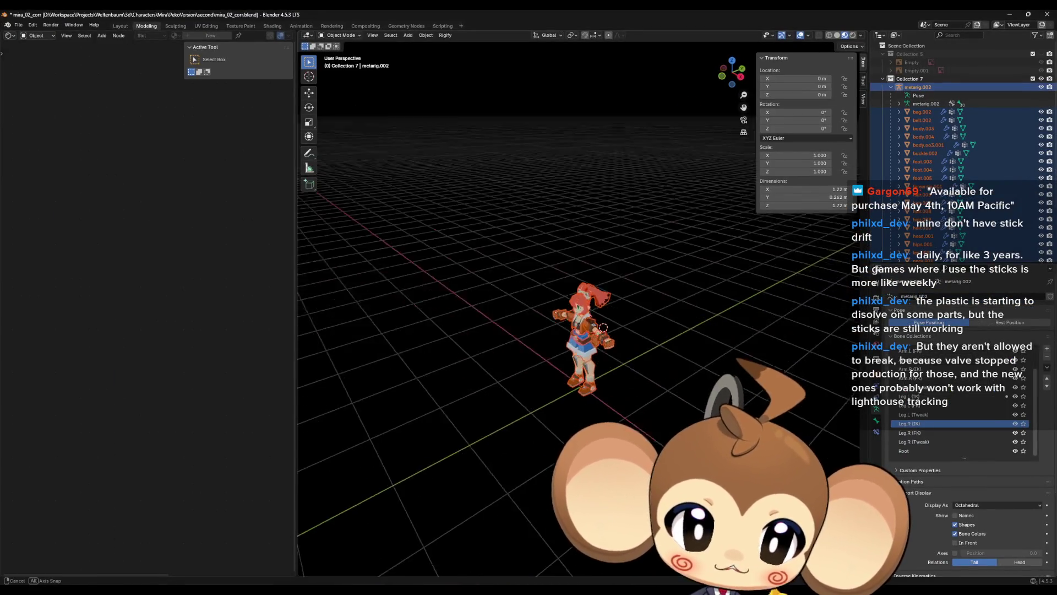
# Try moving the rig 90 along Z, then cancel the move.
pyautogui.scroll(3, 606, 405)
pyautogui.moveTo(791, 319)
pyautogui.mouseDown()
pyautogui.moveTo(673, 379)
pyautogui.moveTo(619, 382)
pyautogui.moveTo(638, 386)
pyautogui.mouseUp()
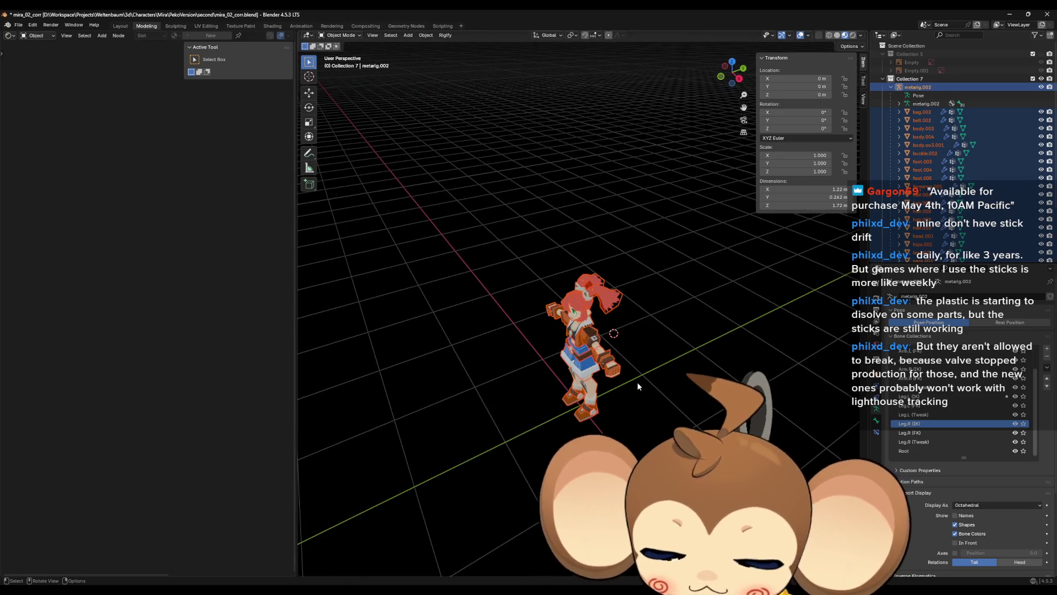
pyautogui.press('g')
pyautogui.press('z')
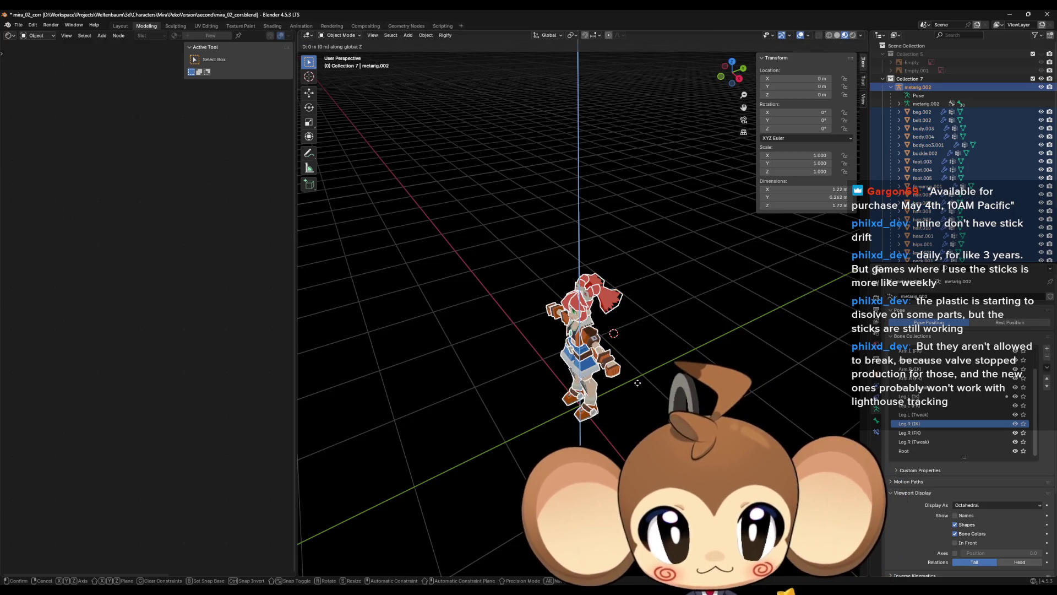
pyautogui.write('90')
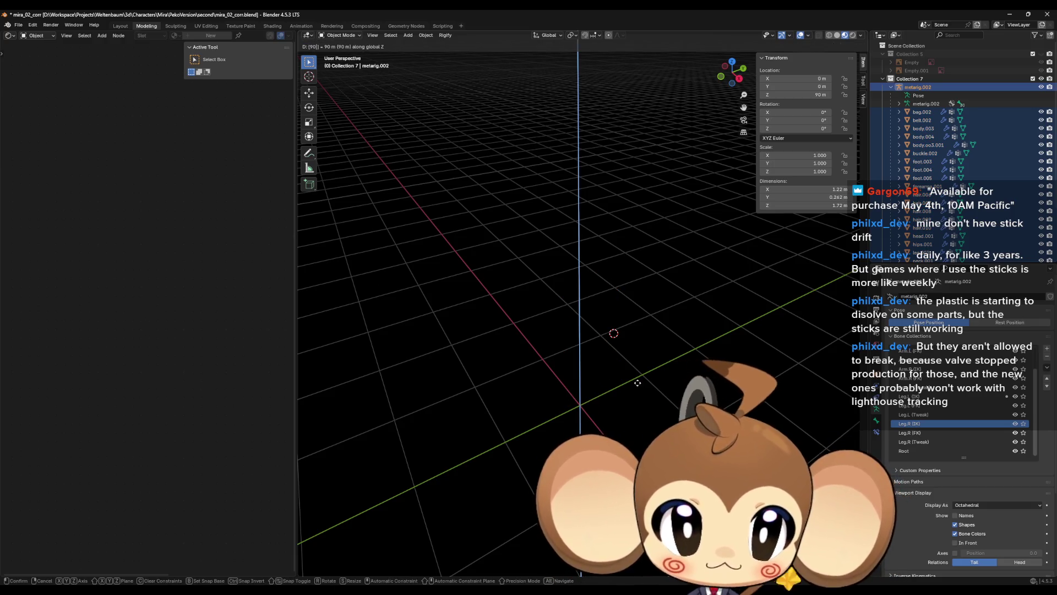
pyautogui.press('Escape')
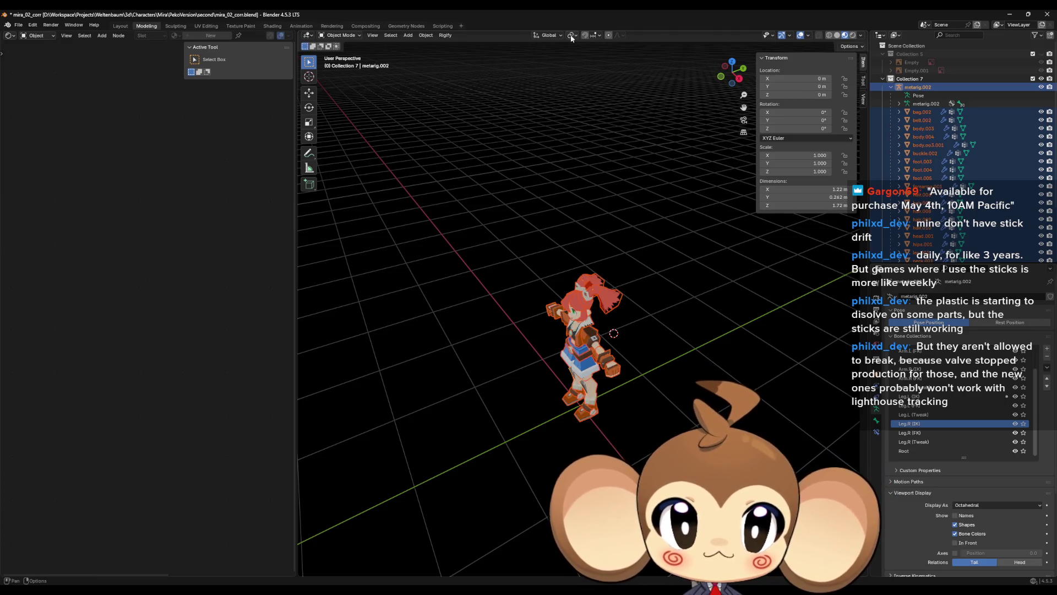
# With the pivot set to the 3D cursor at world origin, rotate the rig 90° around Z.
pyautogui.click(571, 35)
pyautogui.click(594, 66)
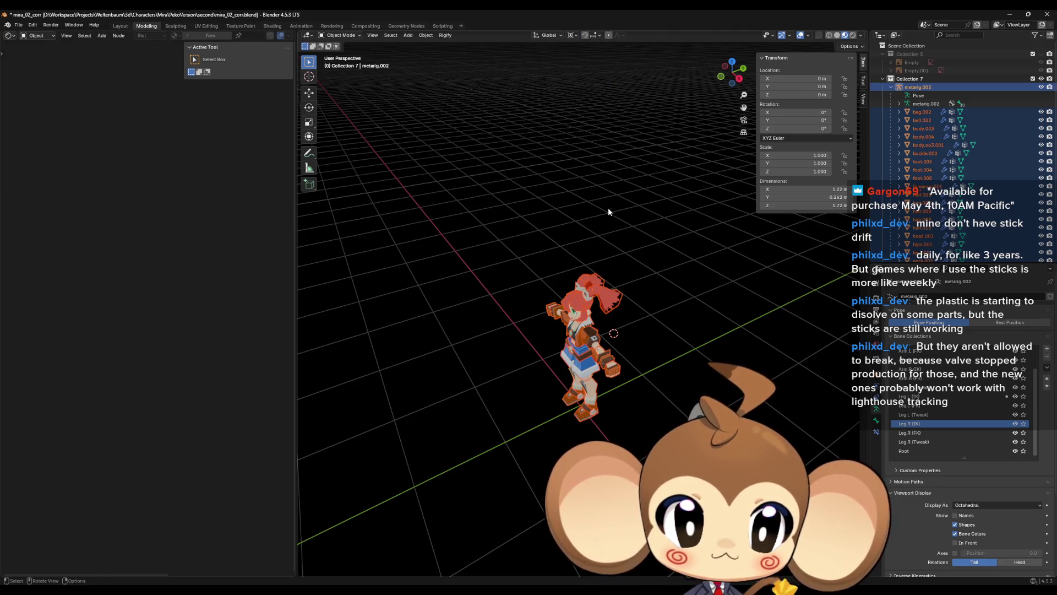
pyautogui.hotkey('shift', 's')
pyautogui.click(537, 244)
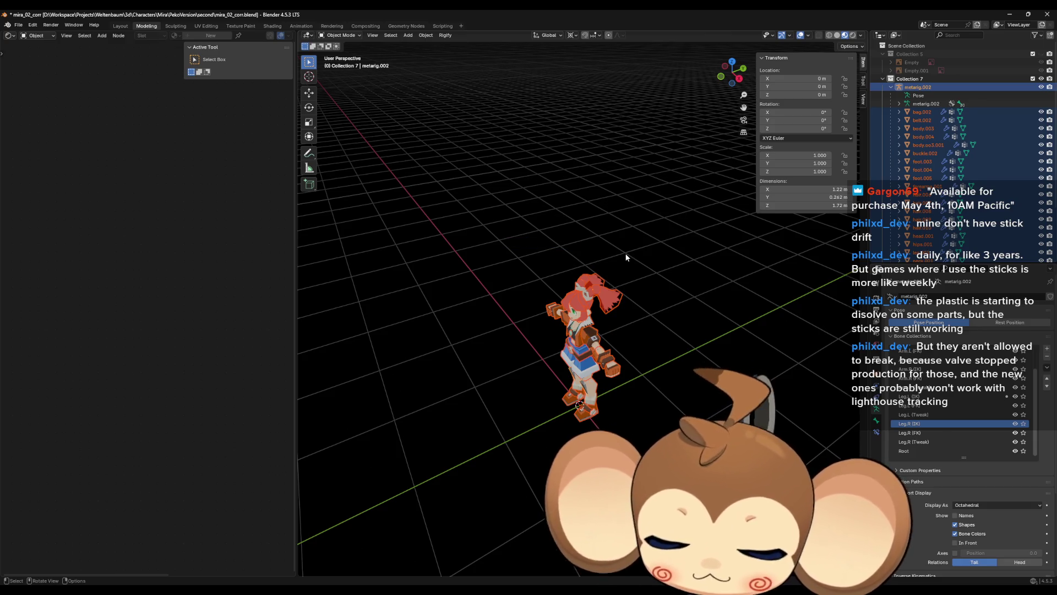
pyautogui.write('rz90')
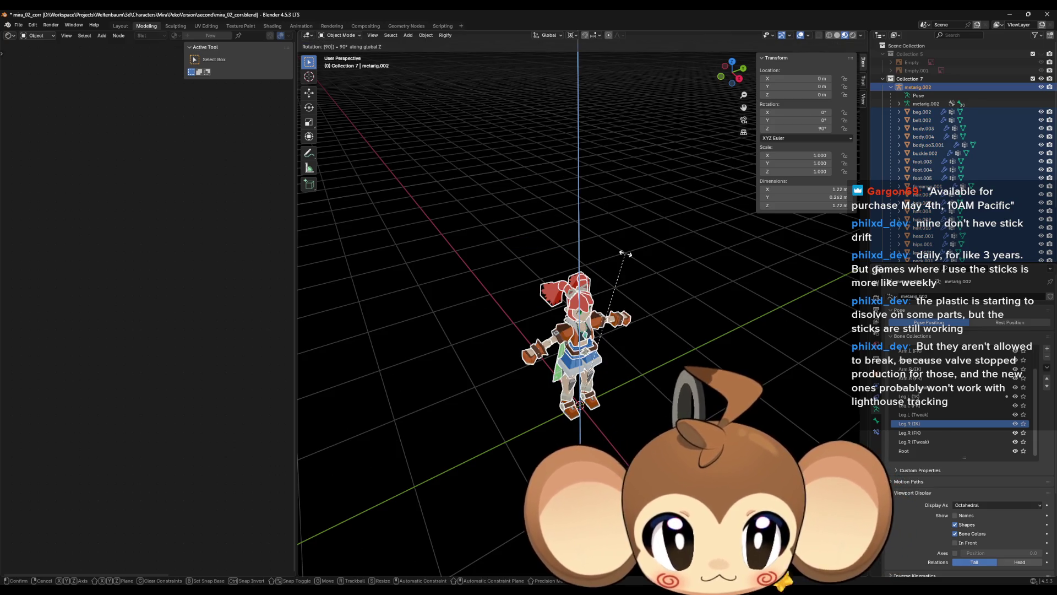
pyautogui.press('Return')
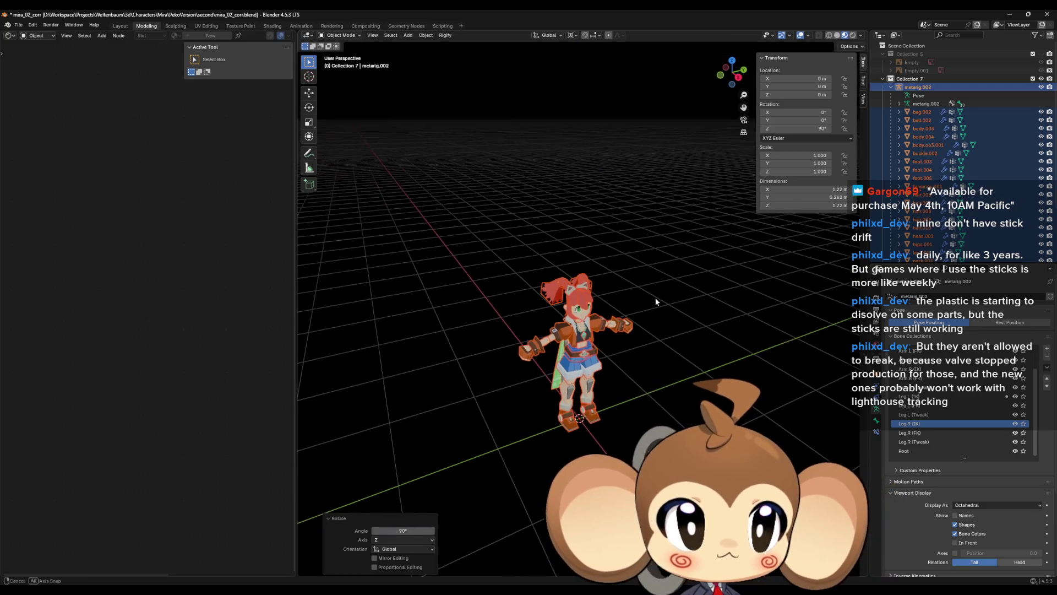
# Apply all transforms to the rig, then undo the apply.
pyautogui.hotkey('ctrl', 'a')
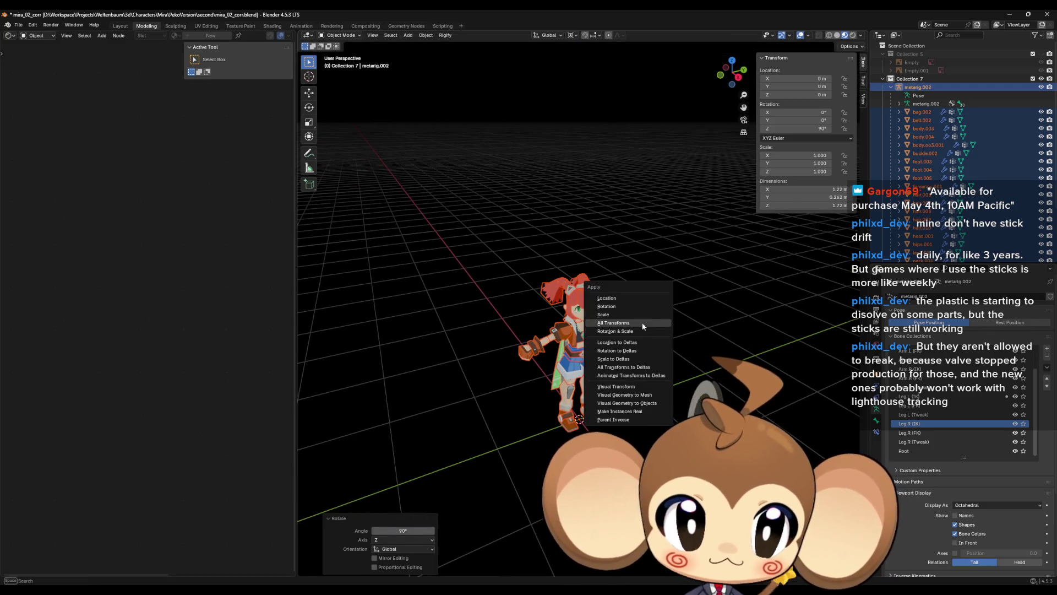
pyautogui.click(642, 323)
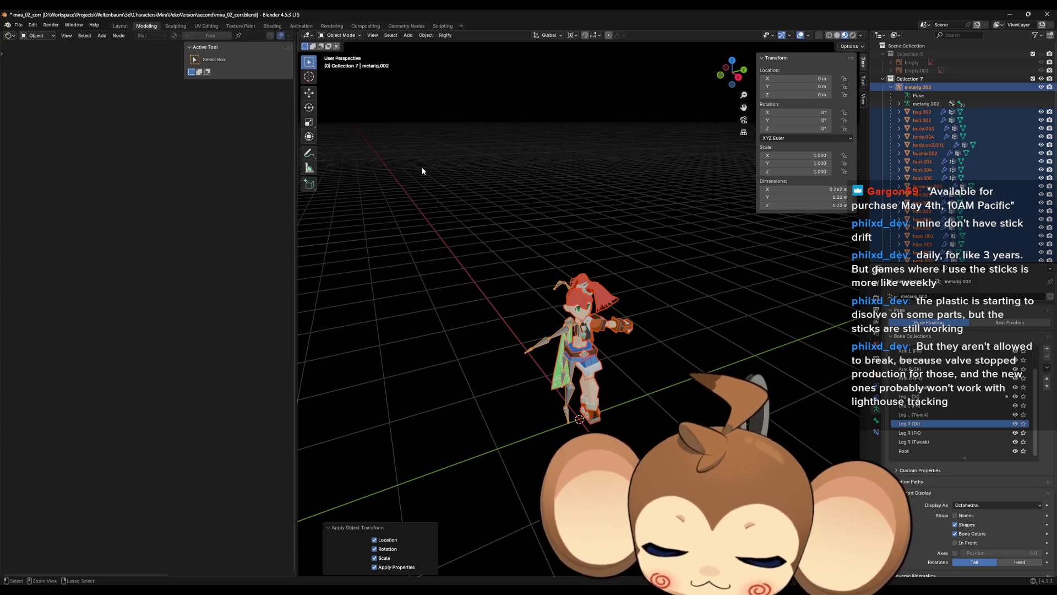
pyautogui.hotkey('ctrl', 'z')
pyautogui.moveTo(662, 377)
pyautogui.mouseDown()
pyautogui.moveTo(642, 360)
pyautogui.moveTo(692, 396)
pyautogui.moveTo(669, 336)
pyautogui.mouseUp()
# Clear the rig's rotation and check bag.002's physics and modifier settings.
pyautogui.hotkey('alt', 'r')
pyautogui.scroll(4, 669, 335)
pyautogui.scroll(-2, 669, 336)
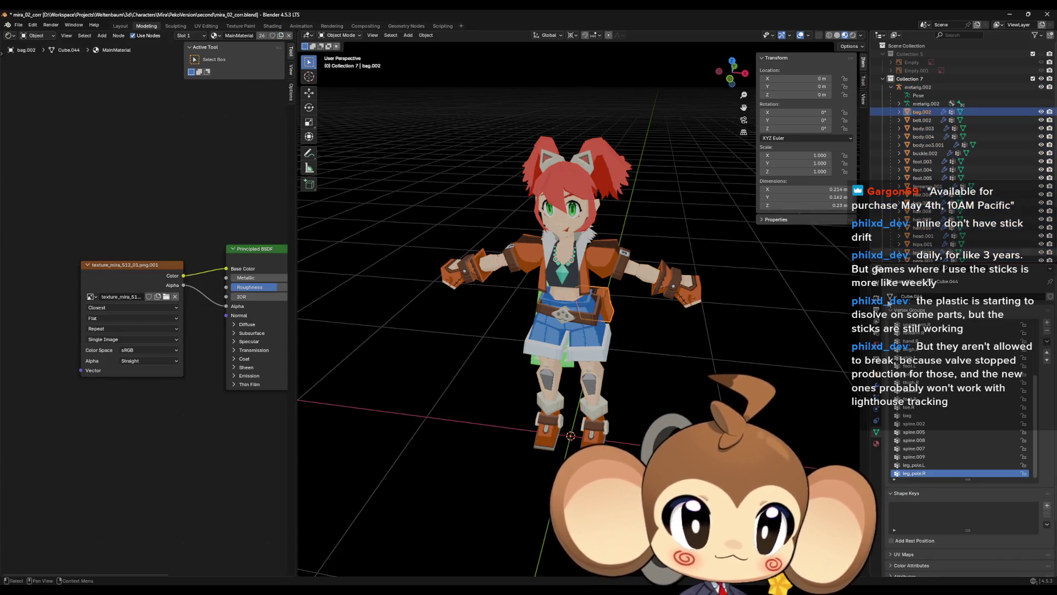
pyautogui.click(877, 412)
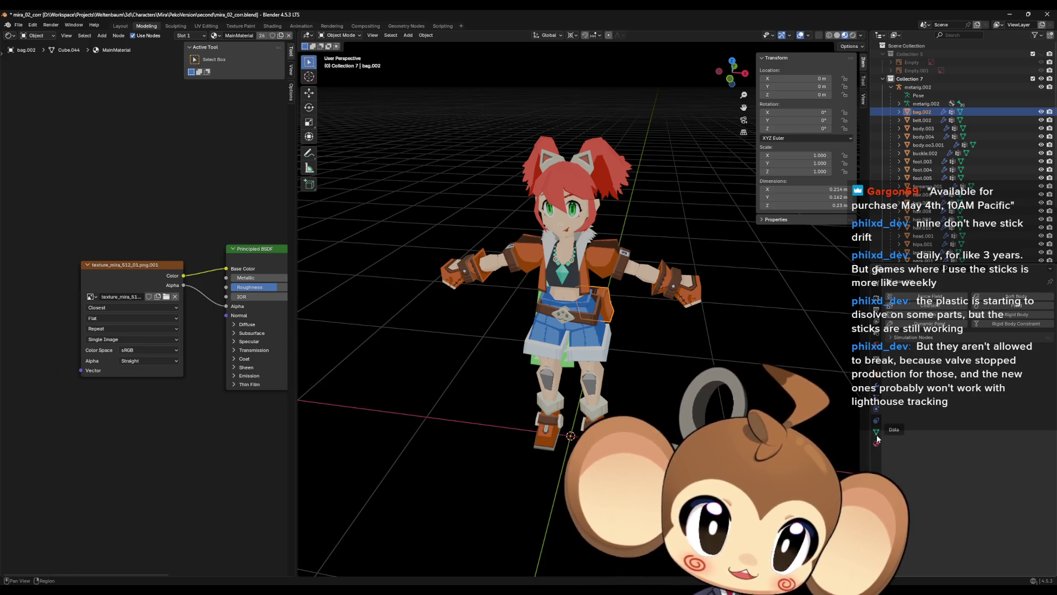
pyautogui.click(876, 388)
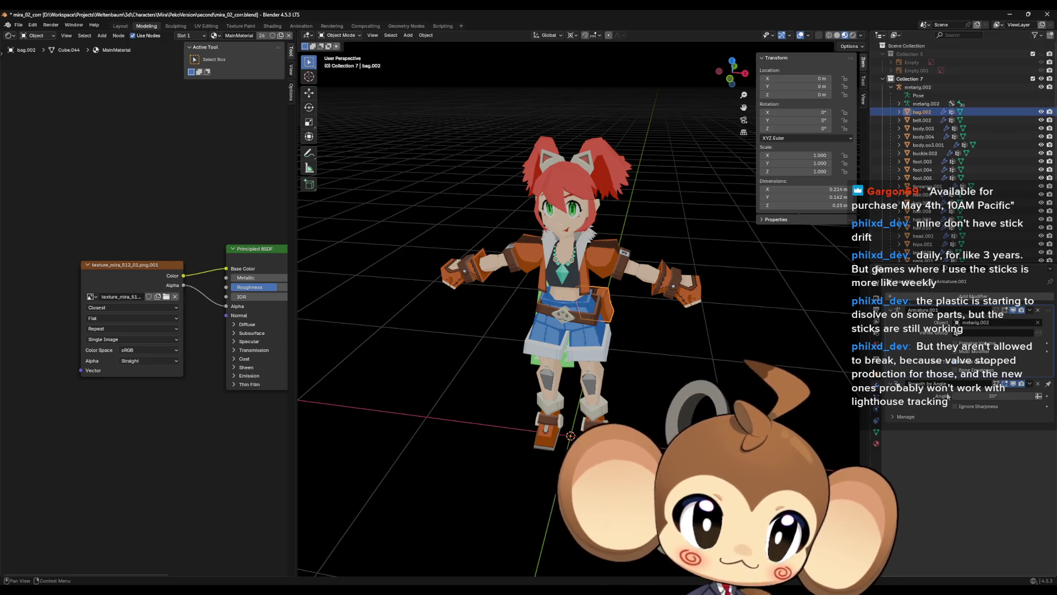
# Apply the Mirror modifier on body.003, then check the foot meshes' Mirror modifiers.
pyautogui.click(924, 129)
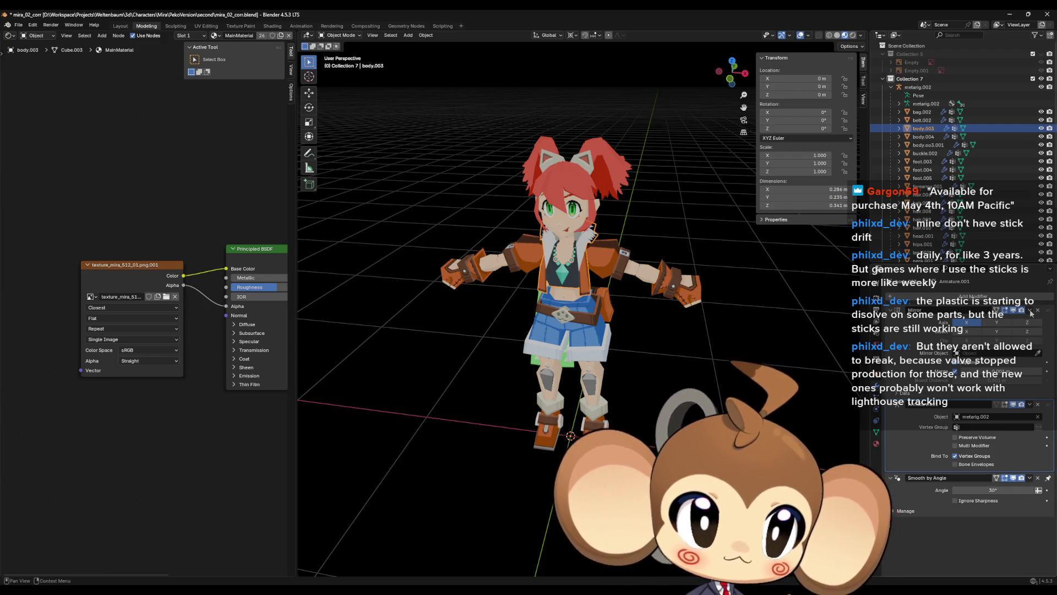
pyautogui.click(1030, 311)
pyautogui.click(990, 320)
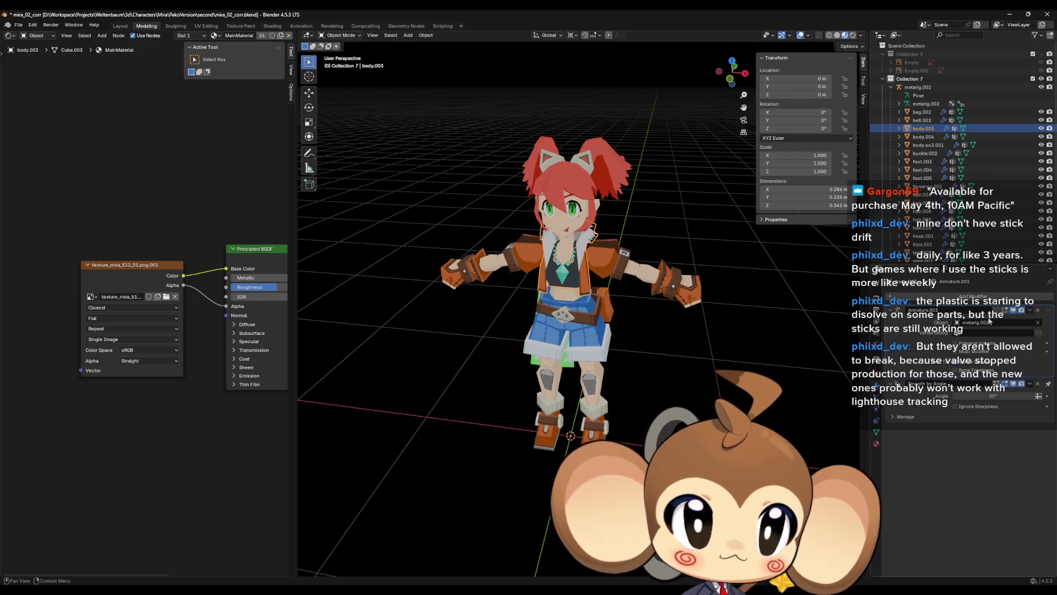
pyautogui.press('Down')
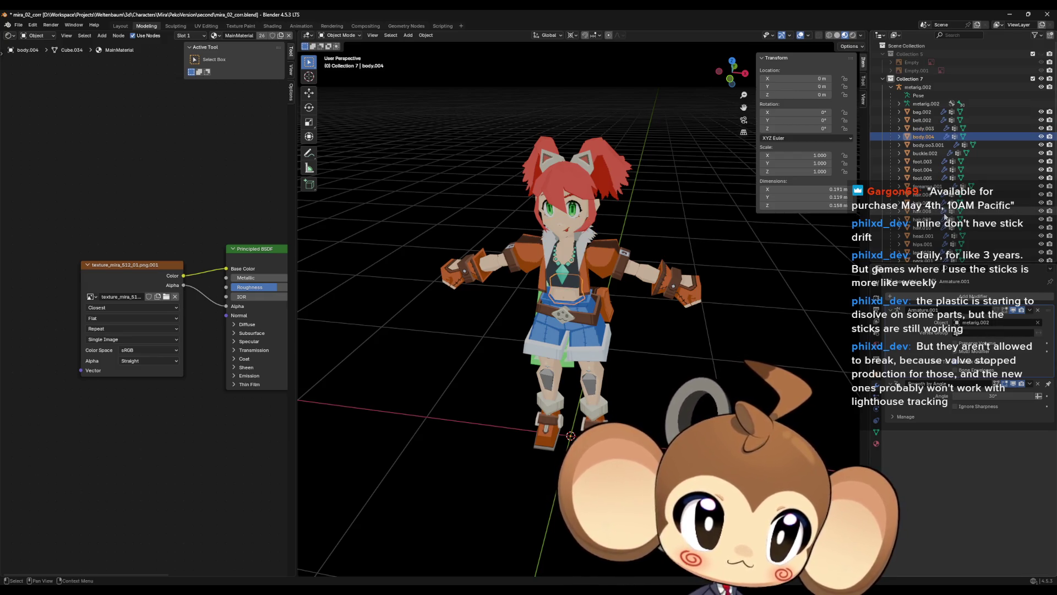
pyautogui.press('Down')
pyautogui.press('Down')
pyautogui.press('Down')
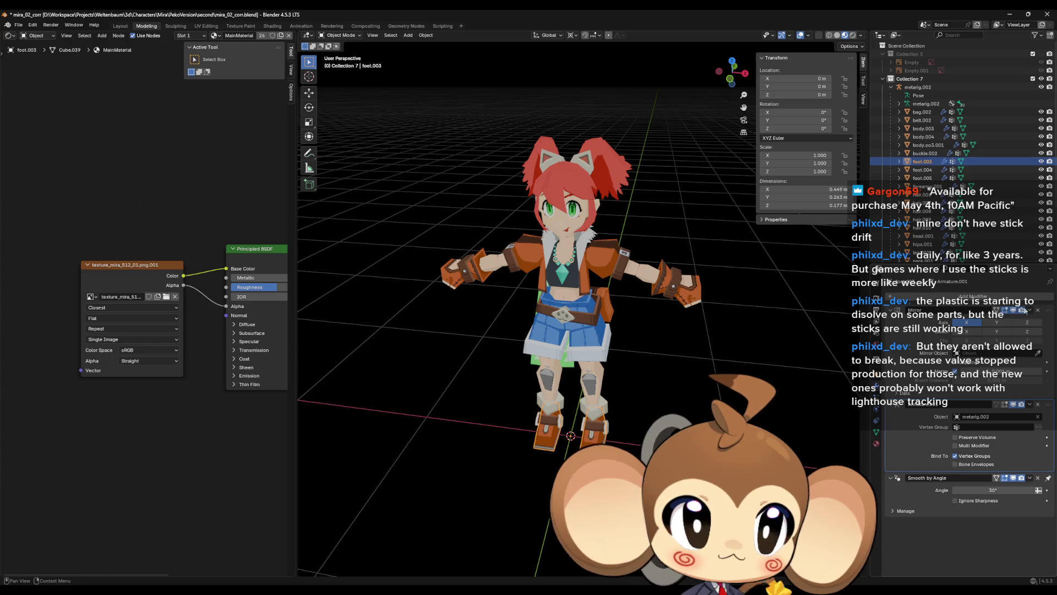
pyautogui.click(1029, 311)
pyautogui.press('Down')
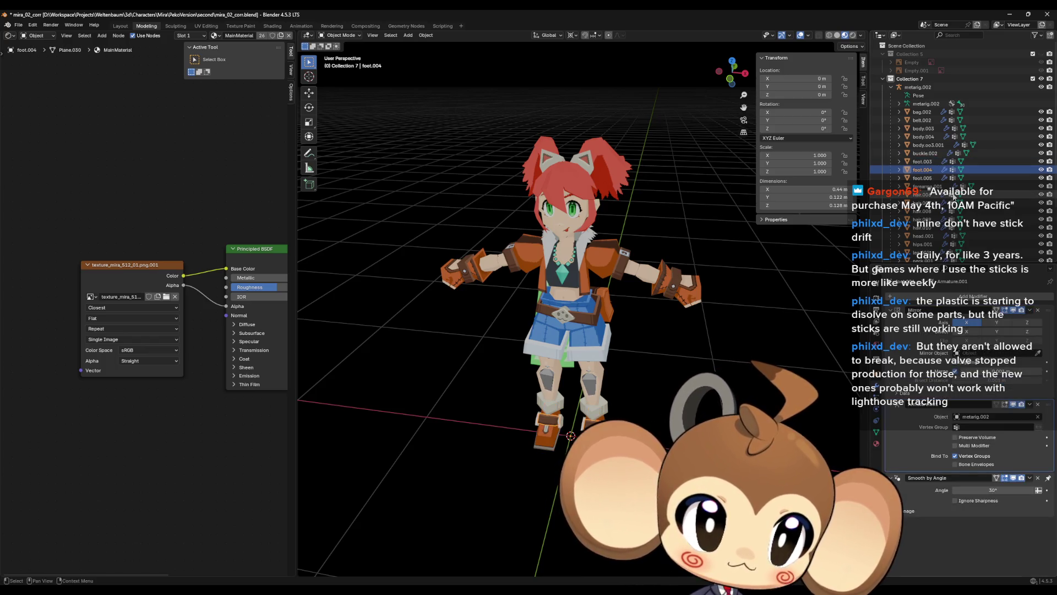
pyautogui.press('Down')
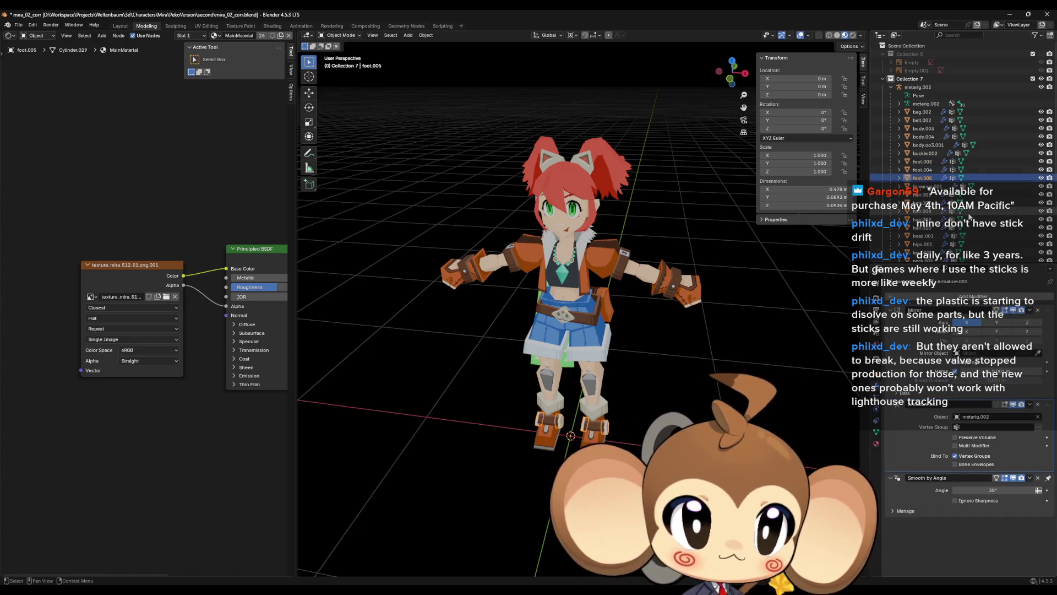
# Inspect the Mirror modifiers on the hips, head, leg, palms and pigtails.001 meshes.
pyautogui.click(923, 243)
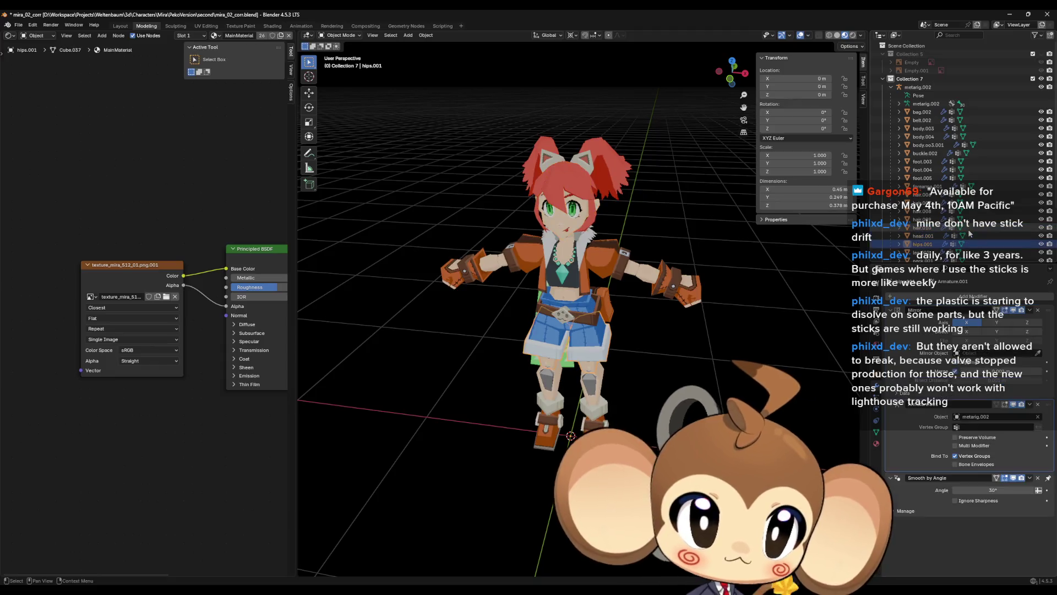
pyautogui.press('Up')
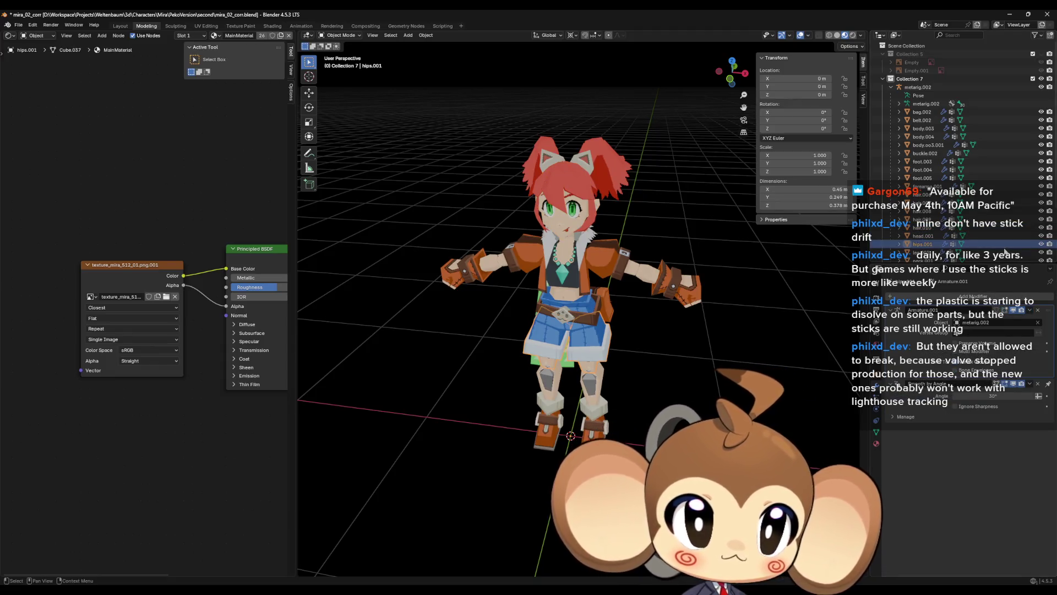
pyautogui.click(1005, 251)
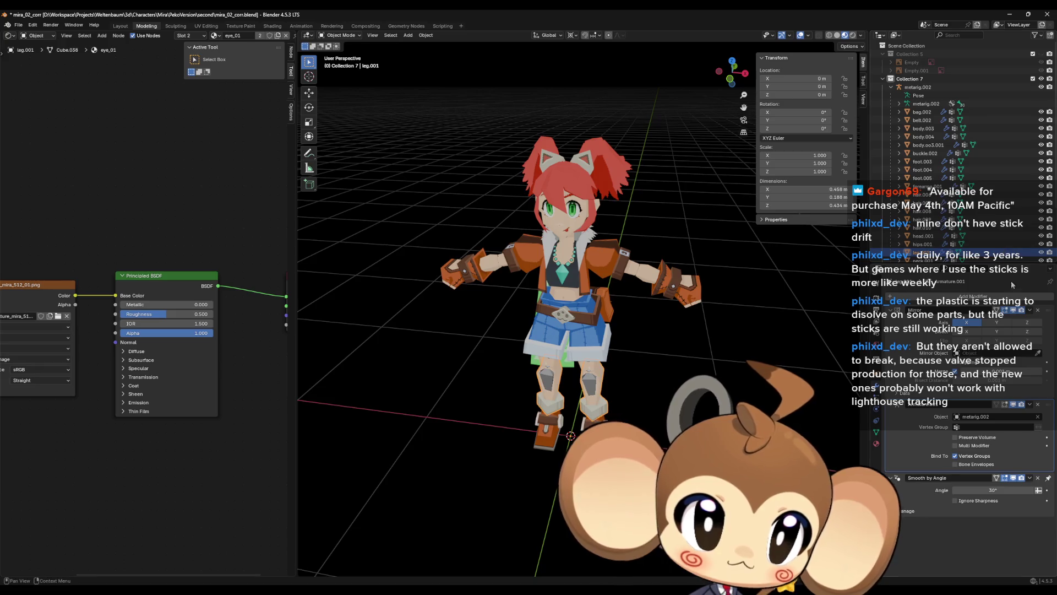
pyautogui.click(1030, 311)
pyautogui.press('Down')
pyautogui.press('Down')
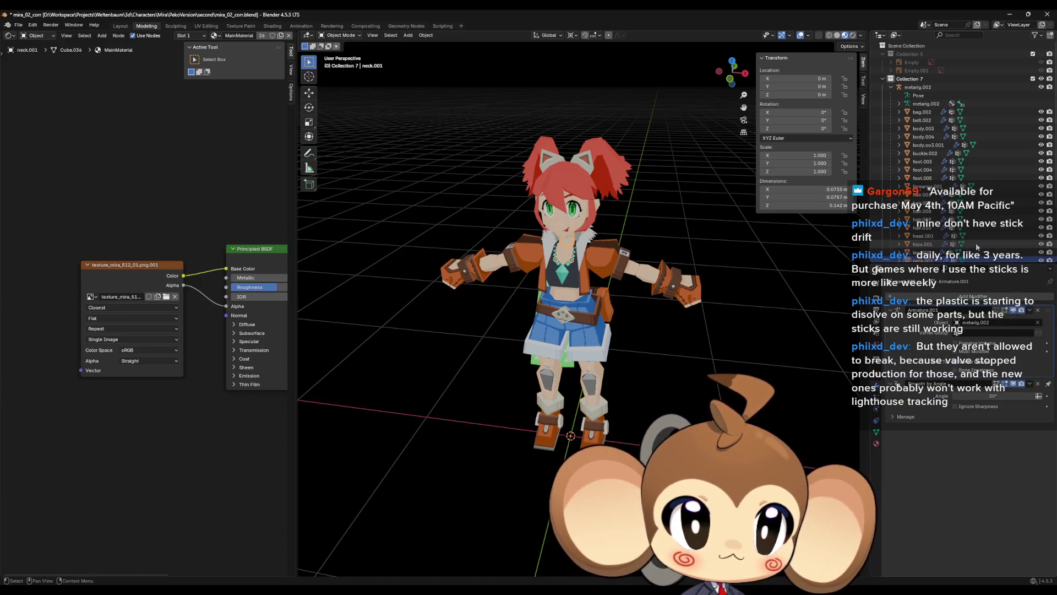
pyautogui.press('Down')
pyautogui.press('Down')
pyautogui.click(1028, 311)
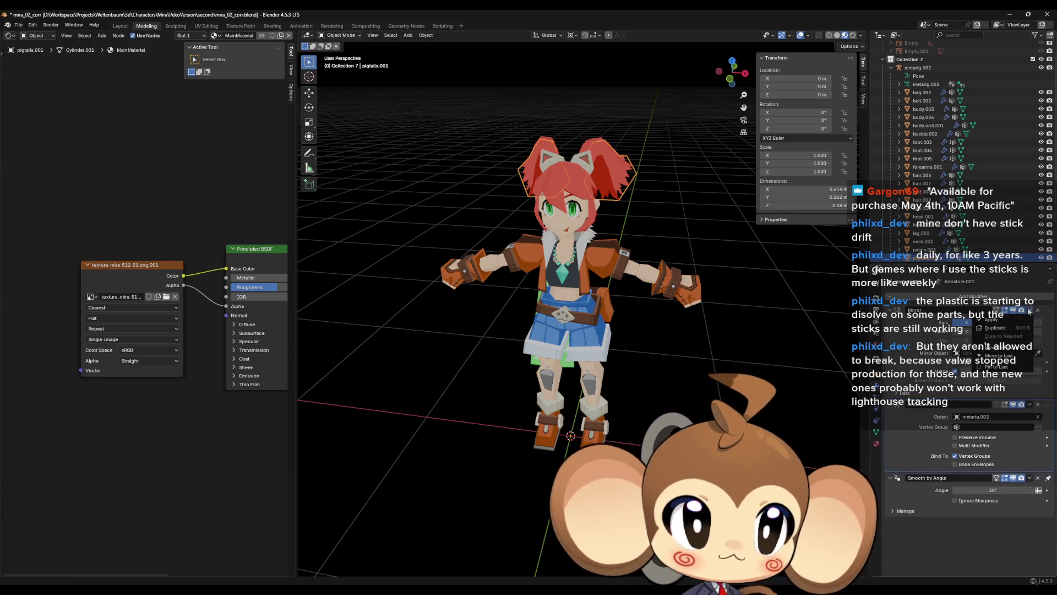
# Apply the Mirror modifiers on pigtails.002 and pigtails.003.
pyautogui.press('Down')
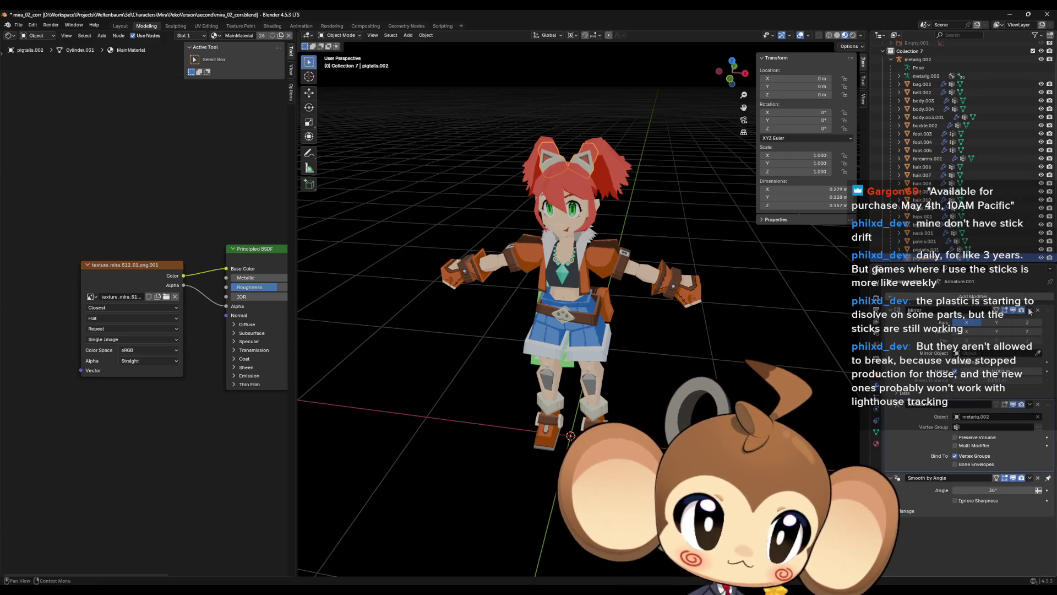
pyautogui.click(1007, 318)
pyautogui.scroll(-3, 976, 228)
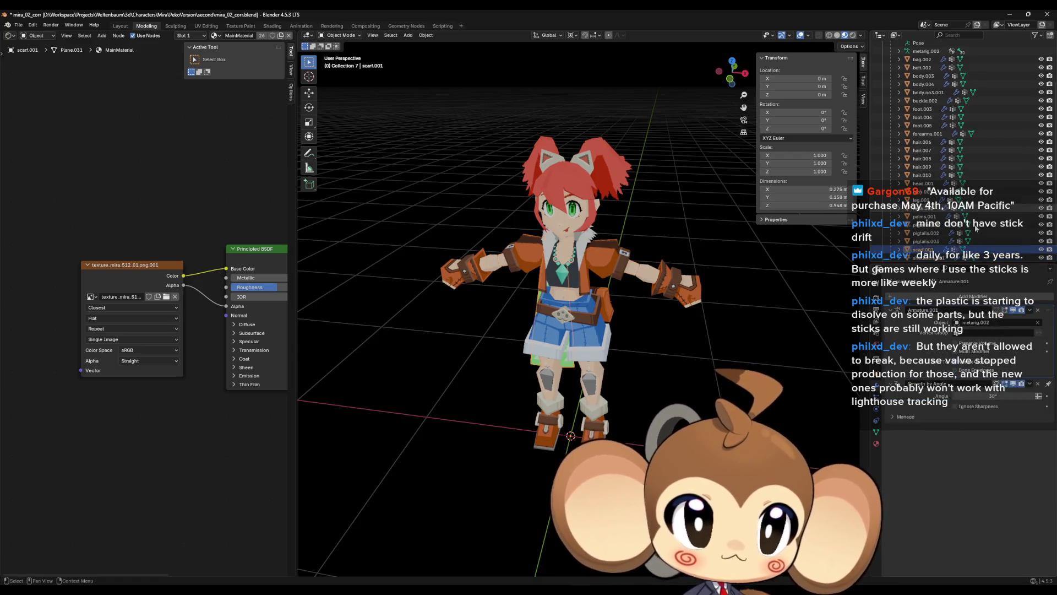
pyautogui.press('Down')
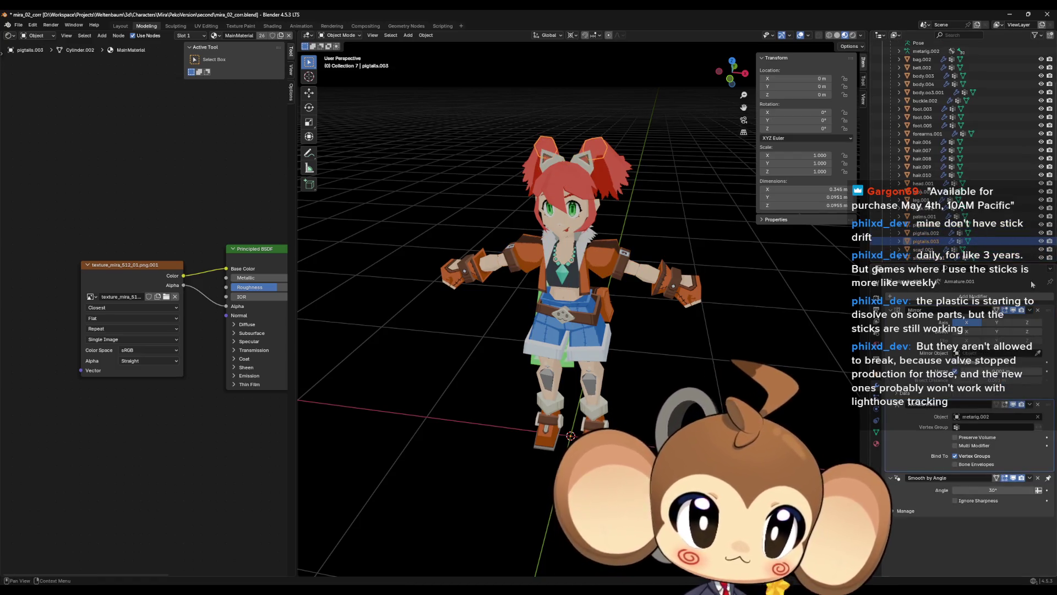
pyautogui.click(1029, 310)
pyautogui.click(1004, 318)
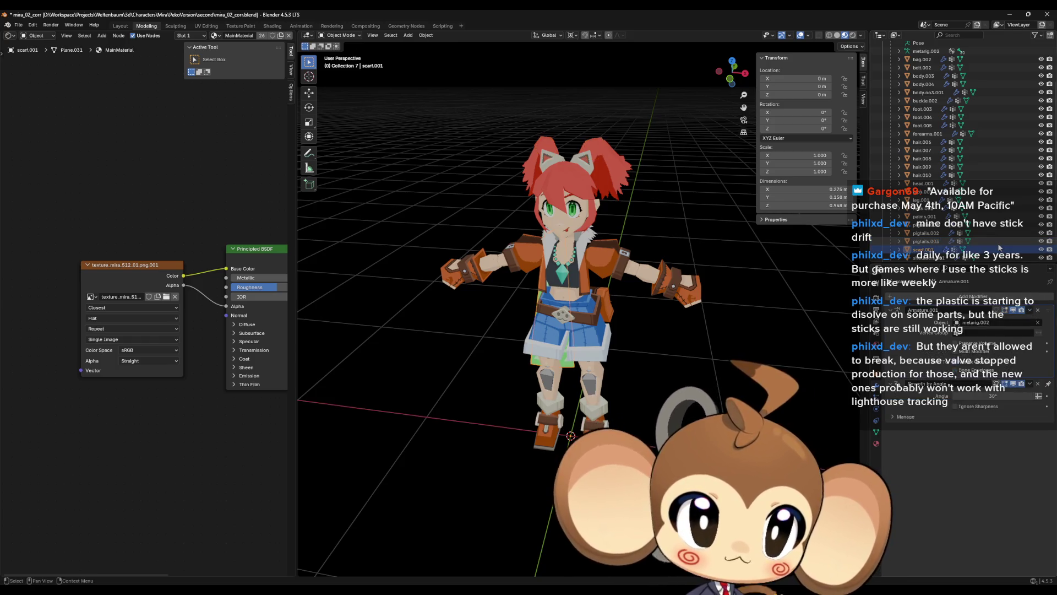
# Apply the Mirror modifier on shoulders.001.
pyautogui.press('Up')
pyautogui.press('Down')
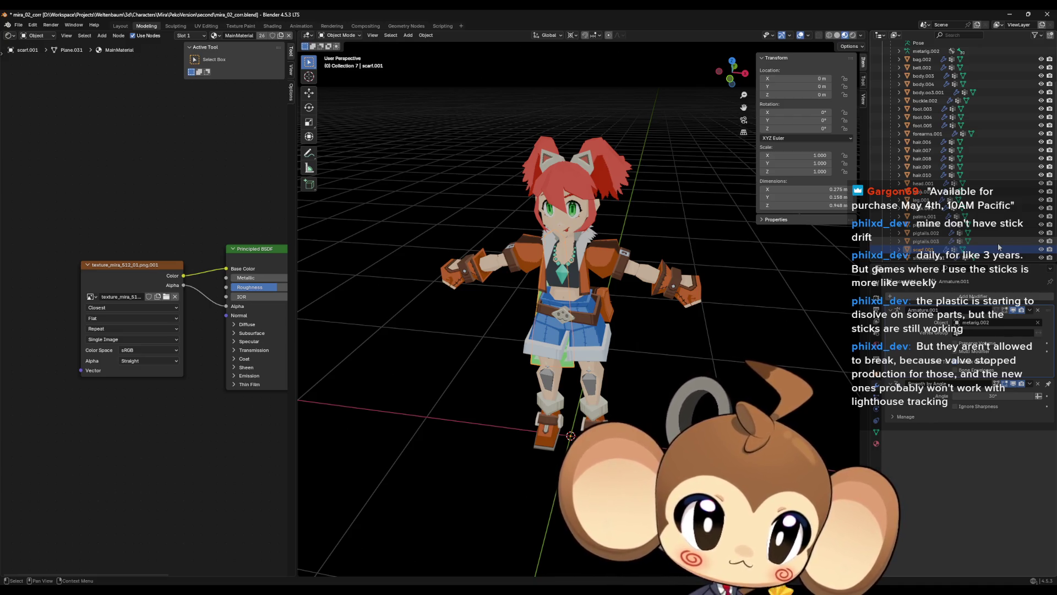
pyautogui.press('Down')
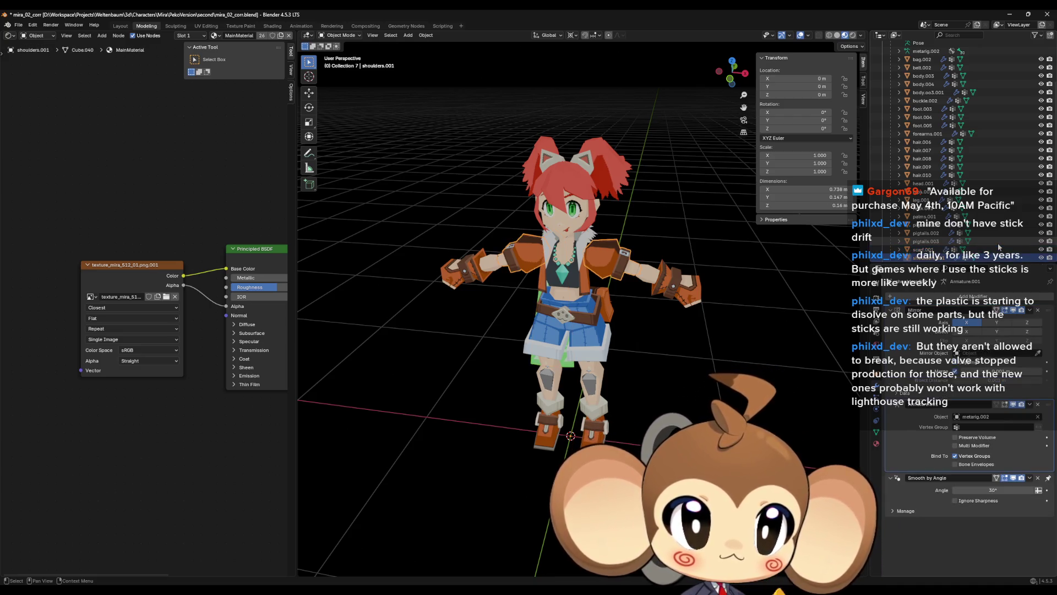
pyautogui.click(1027, 312)
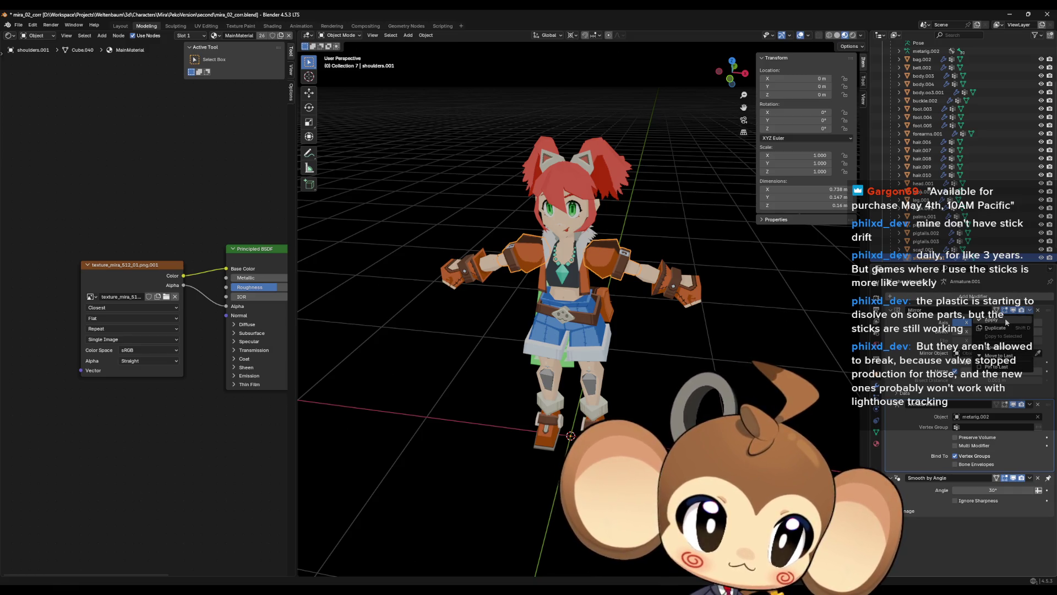
pyautogui.click(1005, 318)
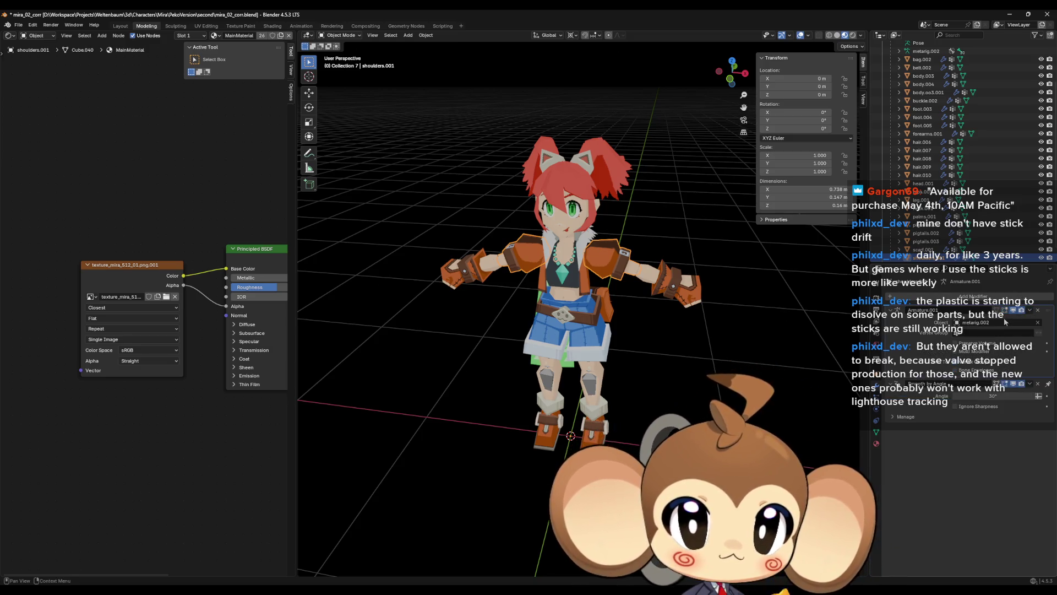
# Check crystal.001 and body.003, then select the metarig.002 armature.
pyautogui.press('Down')
pyautogui.press('Up')
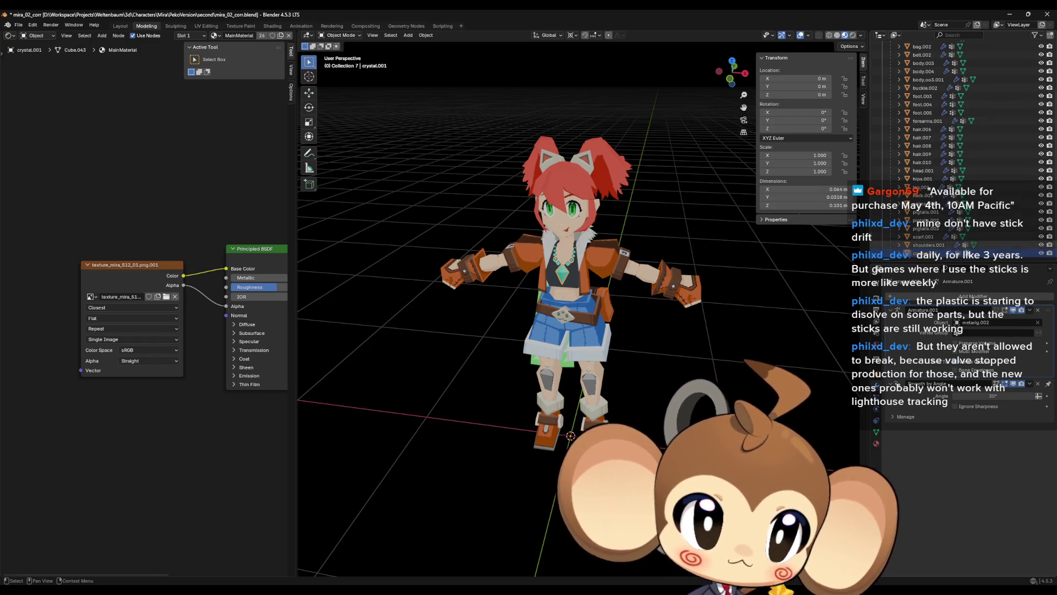
pyautogui.click(925, 252)
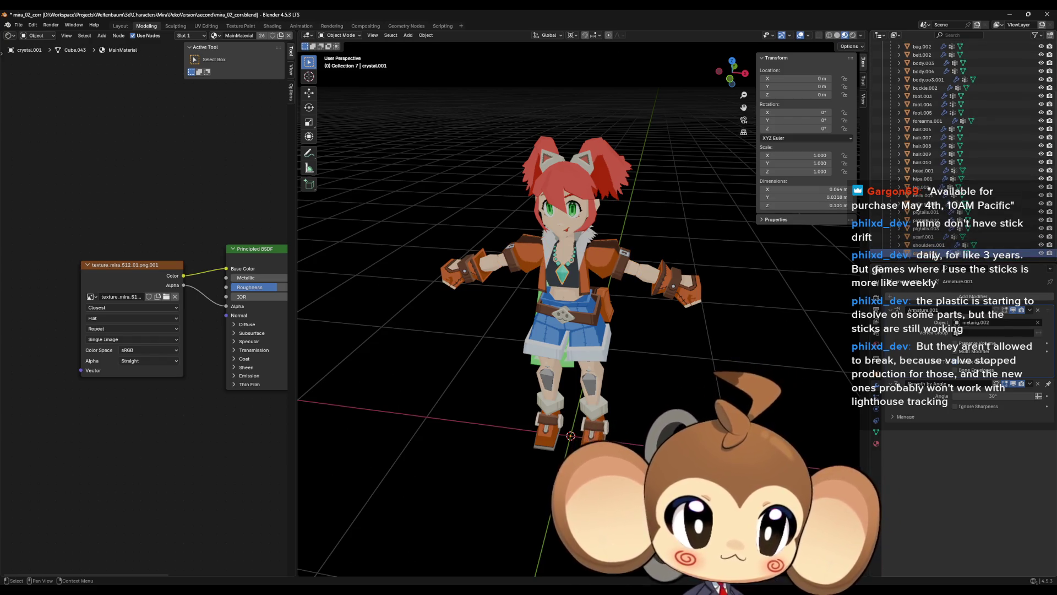
pyautogui.click(589, 271)
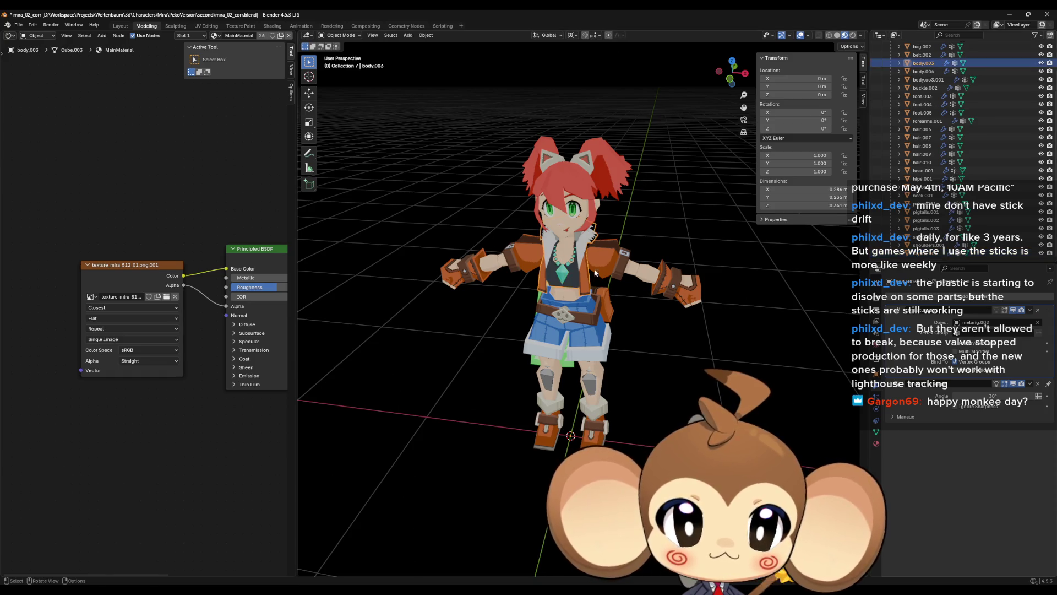
pyautogui.scroll(5, 913, 229)
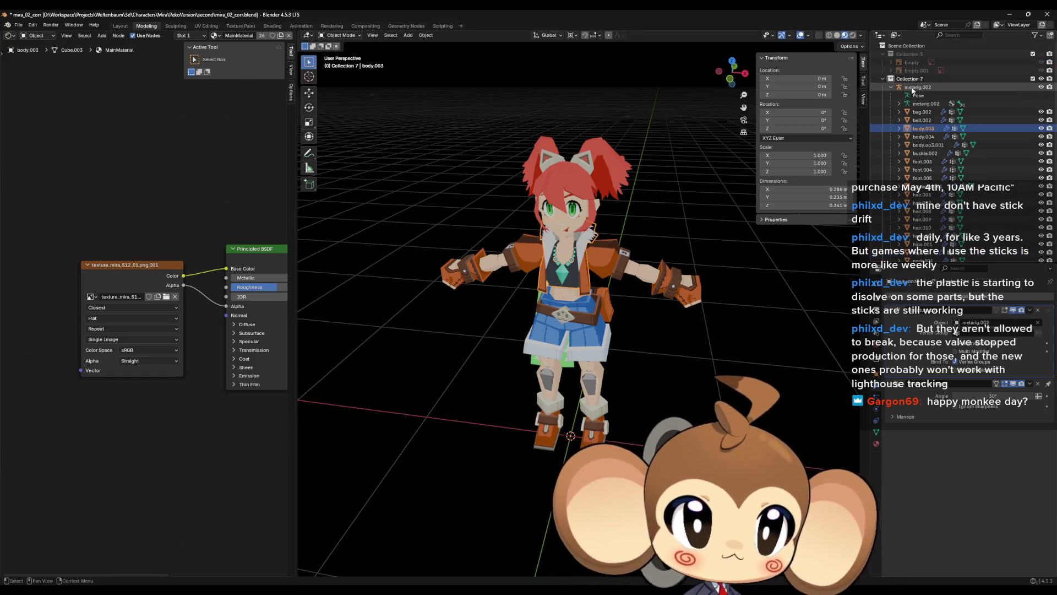
pyautogui.click(916, 88)
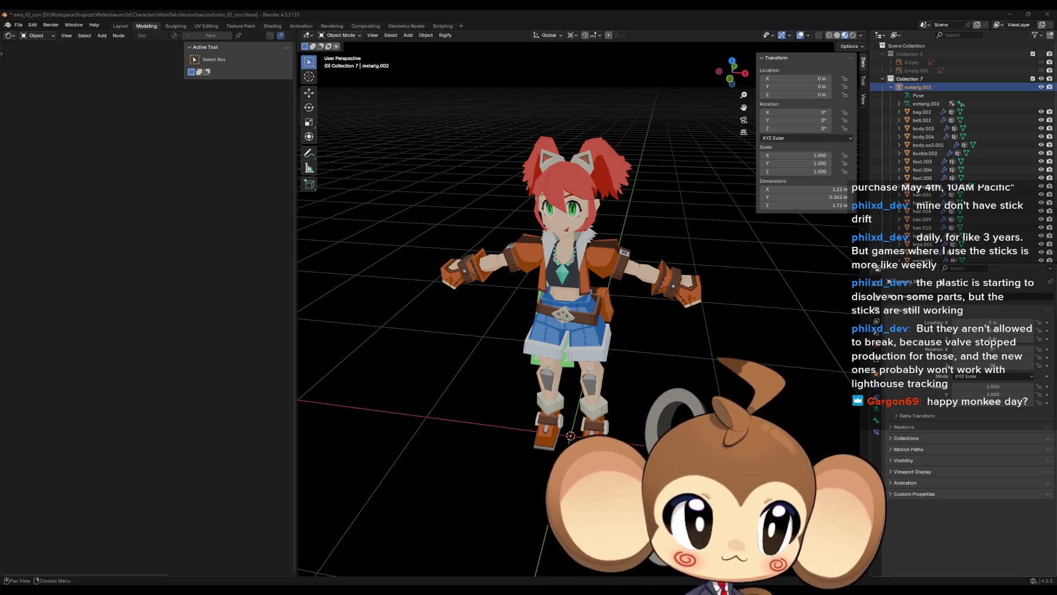
# Enable In Front in metarig.002's armature Viewport Display so bones show over the meshes.
pyautogui.click(877, 421)
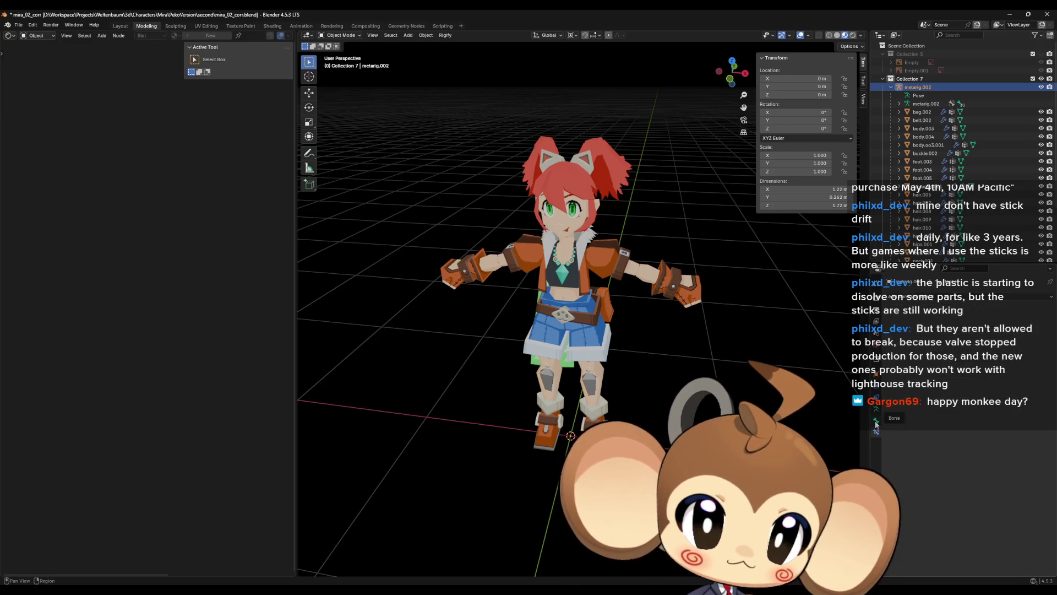
pyautogui.click(877, 411)
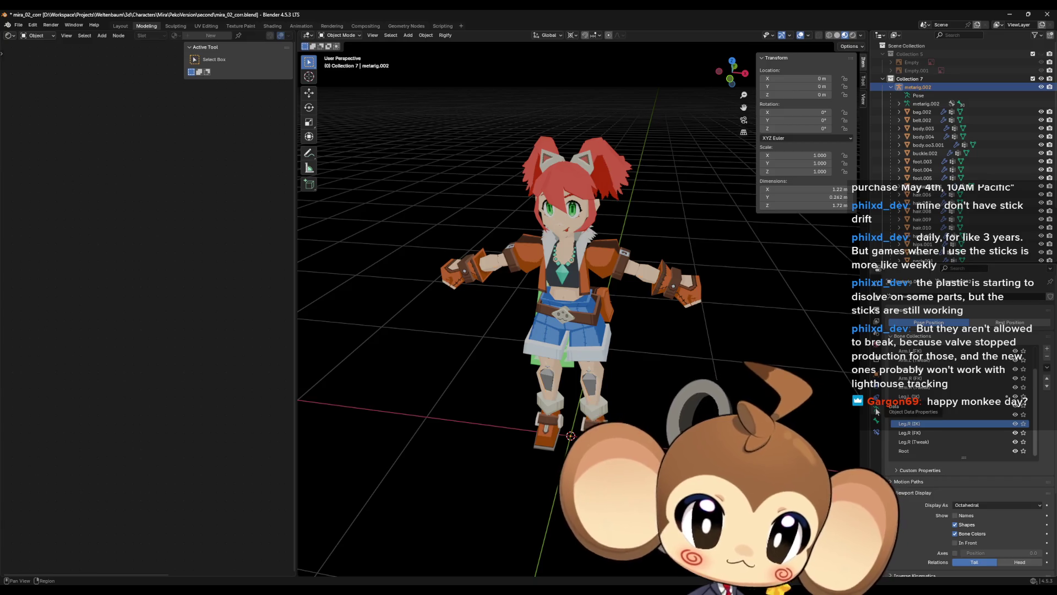
pyautogui.click(875, 405)
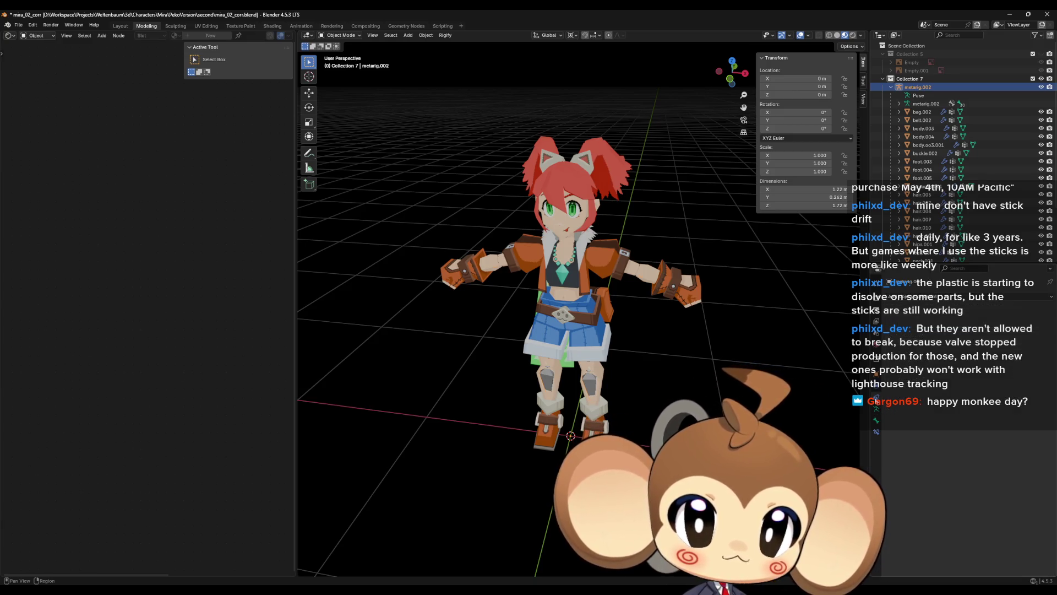
pyautogui.click(877, 412)
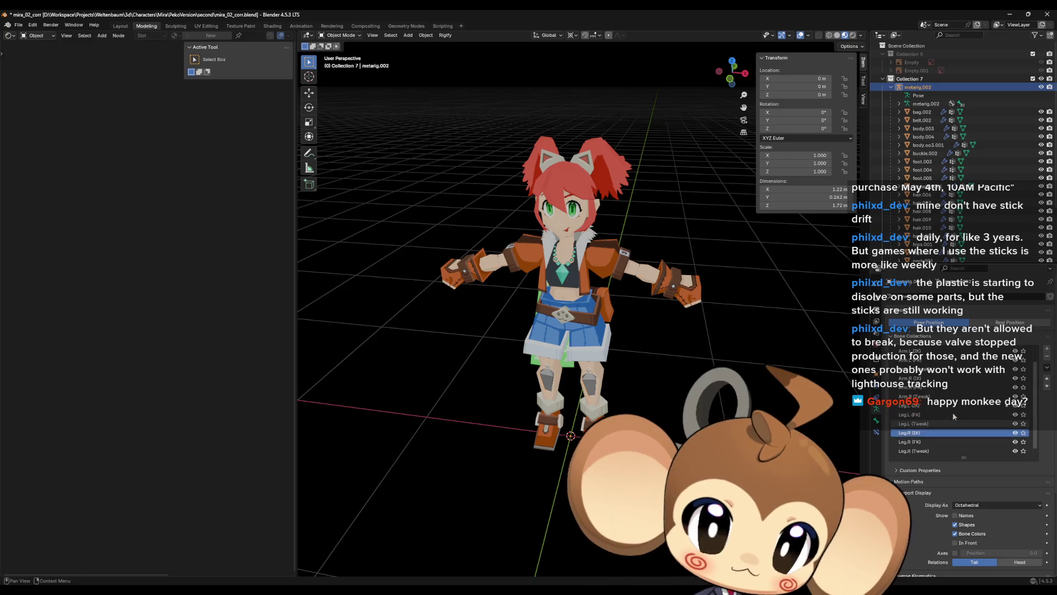
pyautogui.click(954, 543)
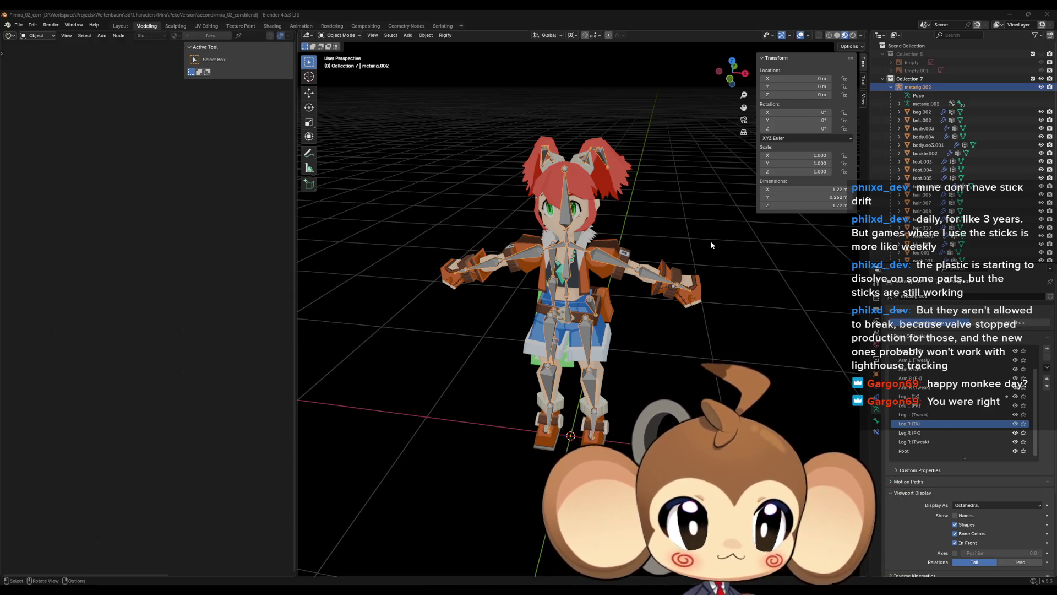
# In Pose Mode, test-rotate upper_arm.L and move pigtails.L.003, then return to Object Mode.
pyautogui.moveTo(714, 299)
pyautogui.mouseDown()
pyautogui.moveTo(679, 342)
pyautogui.moveTo(659, 319)
pyautogui.moveTo(692, 330)
pyautogui.moveTo(644, 309)
pyautogui.mouseUp()
pyautogui.click(339, 35)
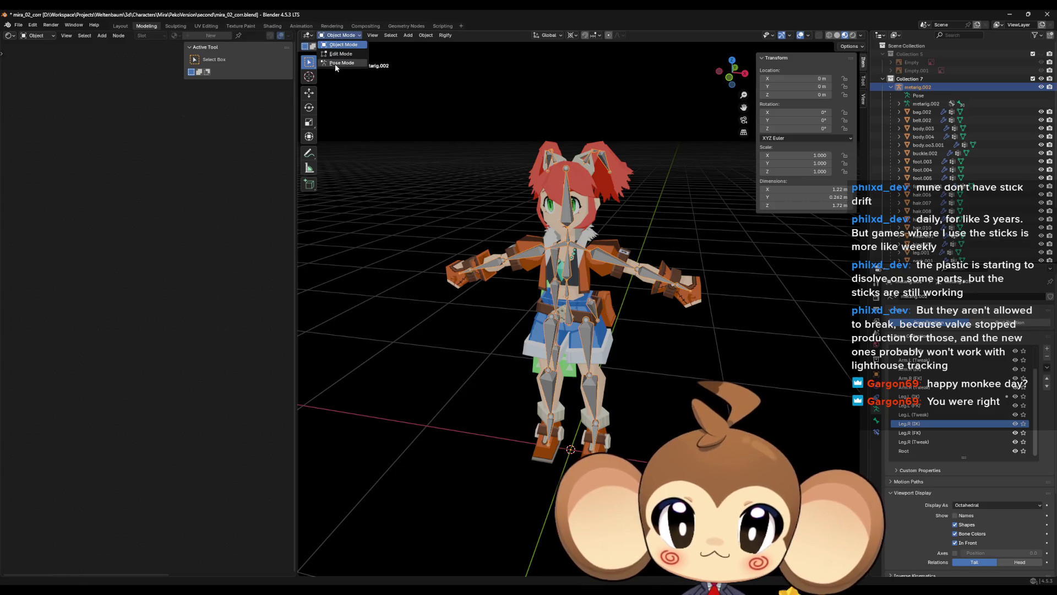
pyautogui.click(337, 62)
pyautogui.press('r')
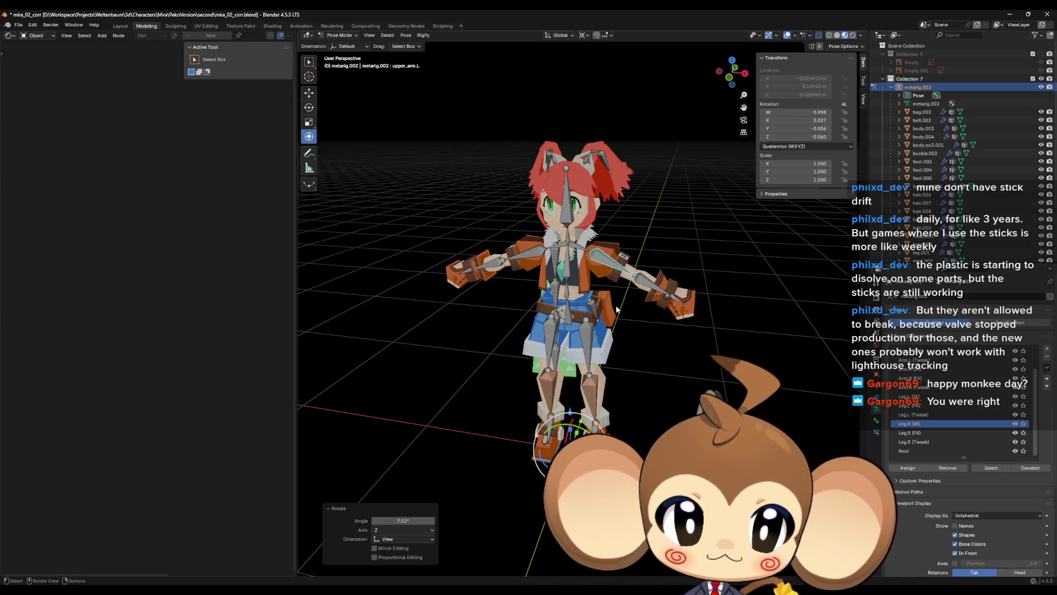
pyautogui.press('Escape')
pyautogui.click(600, 164)
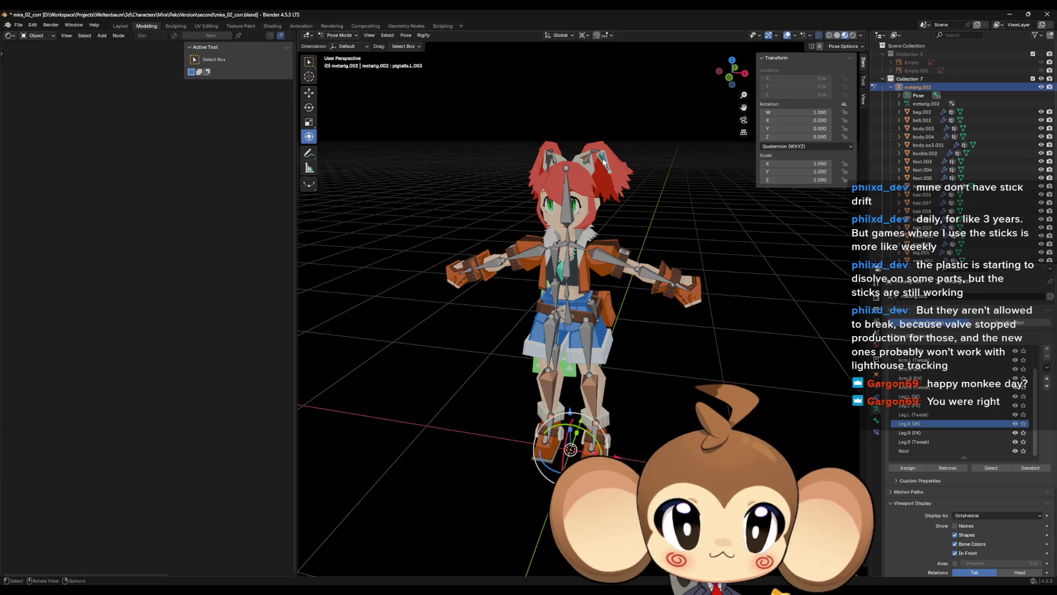
pyautogui.press('g')
pyautogui.click(571, 240)
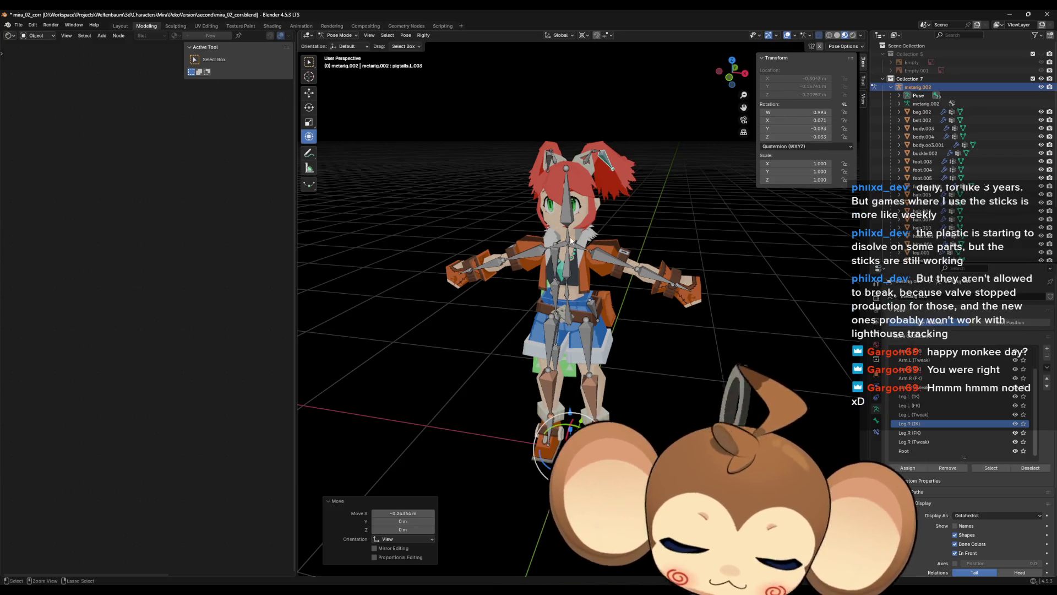
pyautogui.click(339, 35)
pyautogui.click(339, 45)
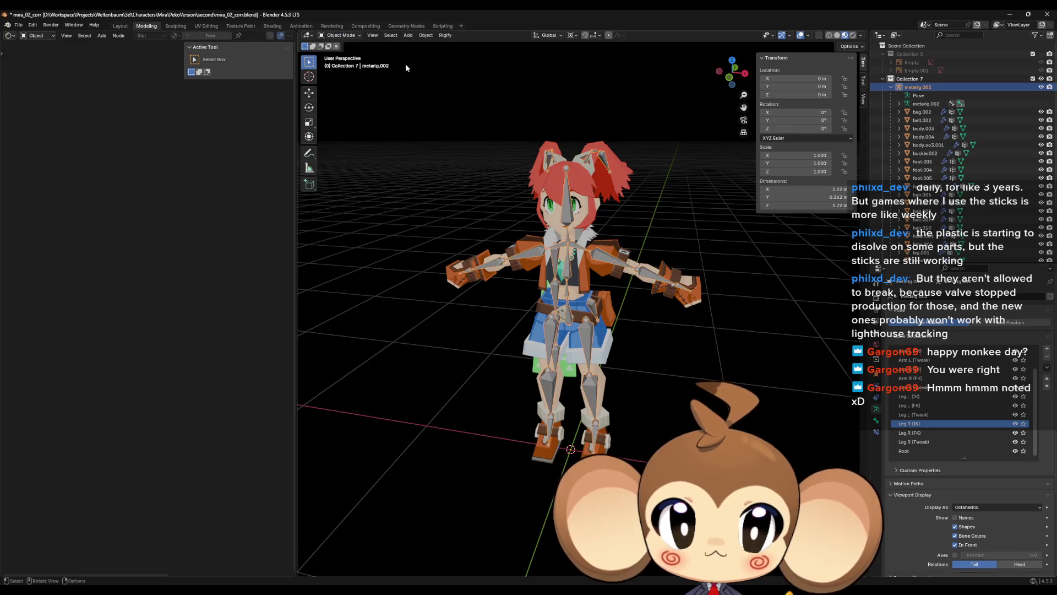
# Select all meshes from bag.002 down, with metarig.002 as the active object.
pyautogui.click(922, 111)
pyautogui.scroll(-3, 936, 165)
pyautogui.keyDown('shift'); pyautogui.click(925, 252); pyautogui.keyUp('shift')
pyautogui.scroll(3, 944, 199)
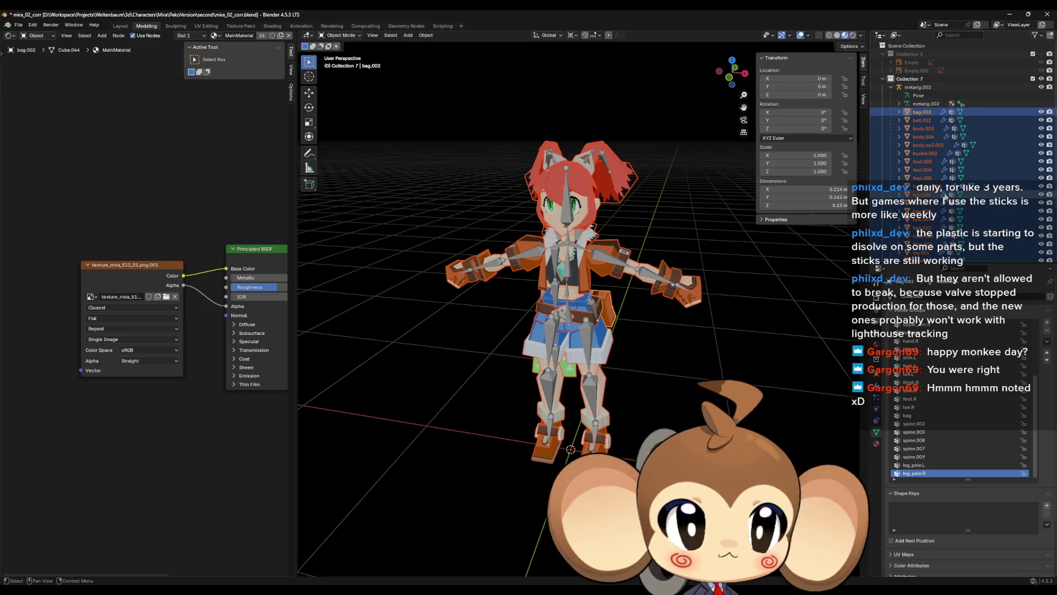
pyautogui.keyDown('ctrl'); pyautogui.click(917, 87); pyautogui.keyUp('ctrl')
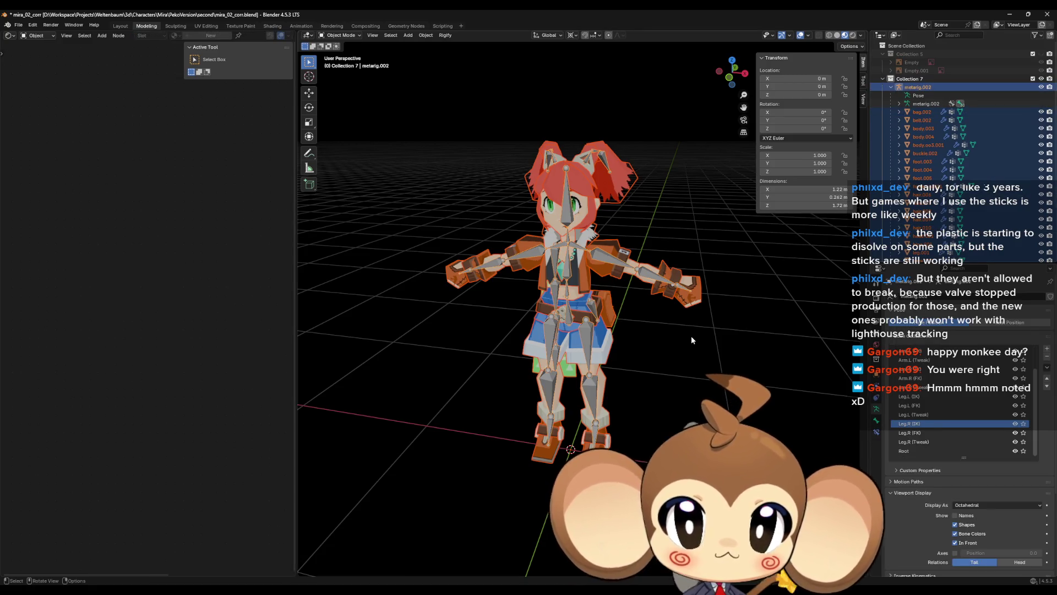
pyautogui.scroll(-5, 692, 336)
# Rotate the rig and meshes 90° around Z and apply all transforms.
pyautogui.write('rz90')
pyautogui.press('Return')
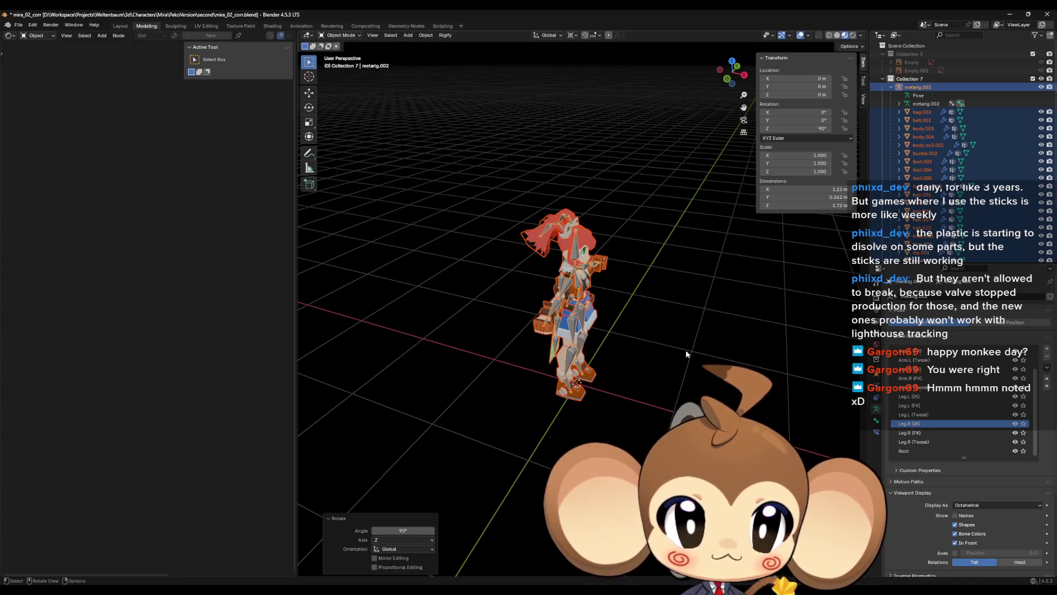
pyautogui.hotkey('ctrl', 'a')
pyautogui.click(680, 366)
pyautogui.press('KP_1')
pyautogui.scroll(2, 578, 309)
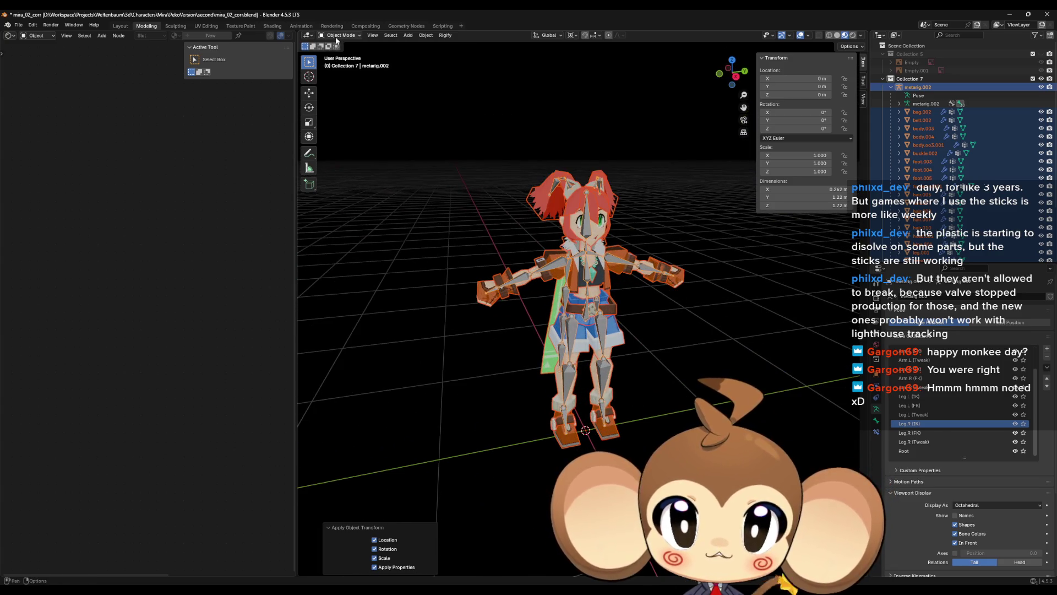
# Check the upper_arm.R bone in Pose Mode, then reselect bag.002 and metarig.002 in Object Mode.
pyautogui.hotkey('ctrl', 'Tab')
pyautogui.click(554, 266)
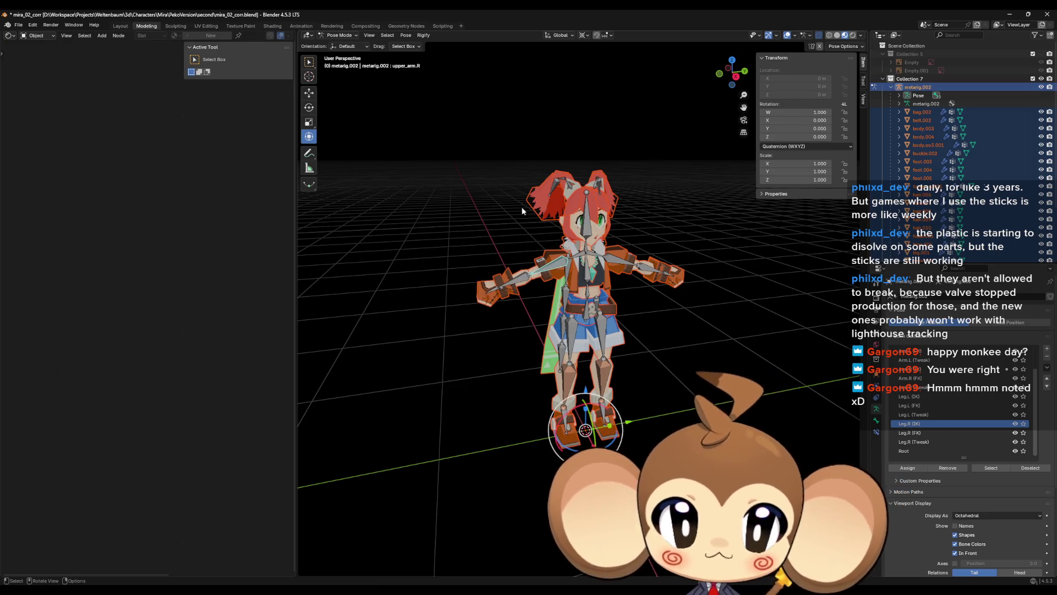
pyautogui.hotkey('ctrl', 'Tab')
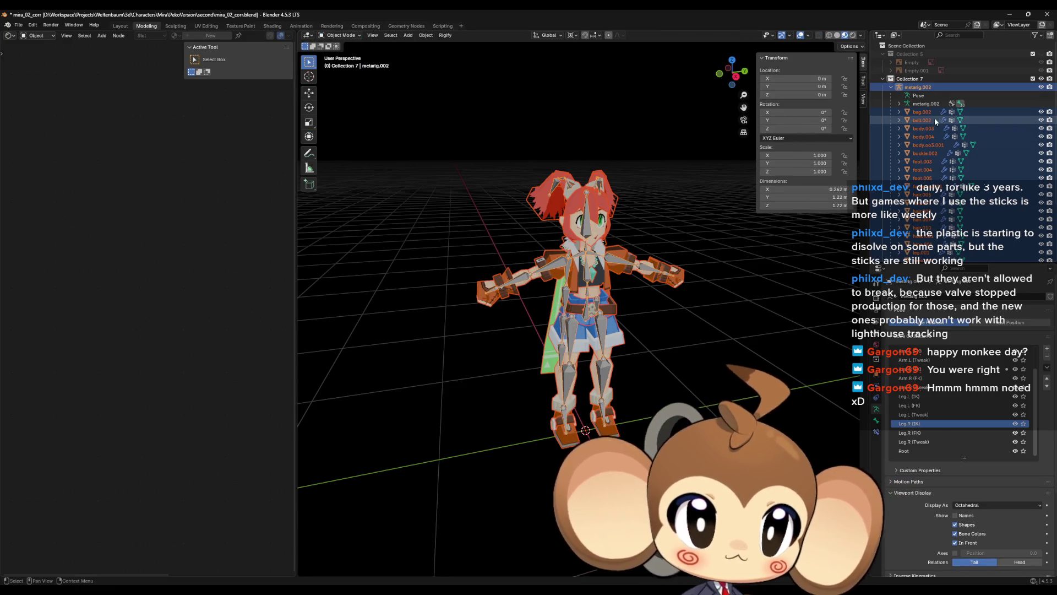
pyautogui.click(921, 112)
pyautogui.keyDown('ctrl'); pyautogui.click(917, 87); pyautogui.keyUp('ctrl')
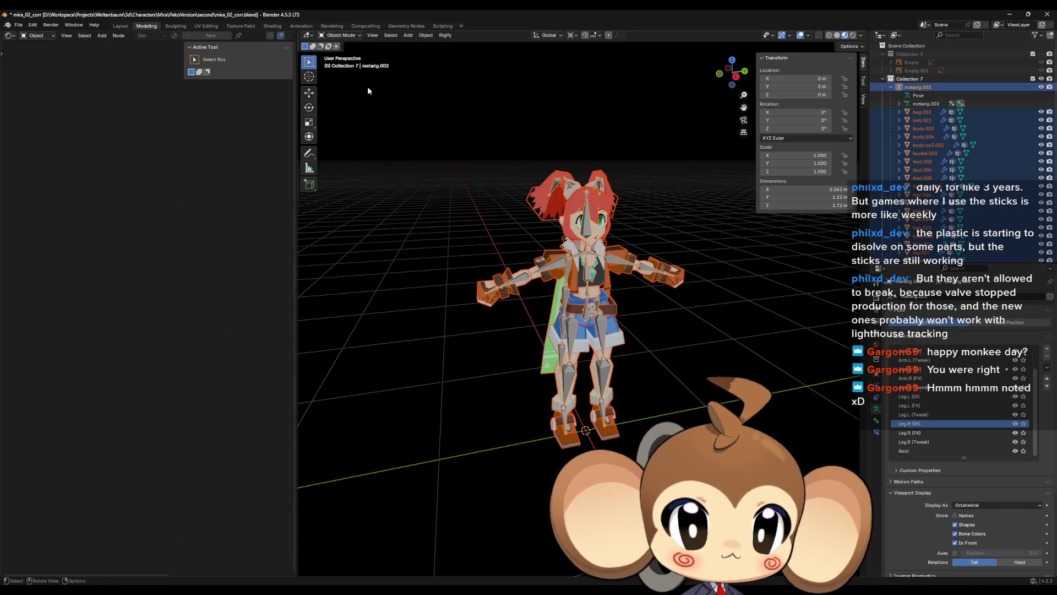
# Export the selection as FBX, overwriting Mira_V2.fbx.
pyautogui.click(18, 26)
pyautogui.moveTo(38, 156)
pyautogui.click(118, 219)
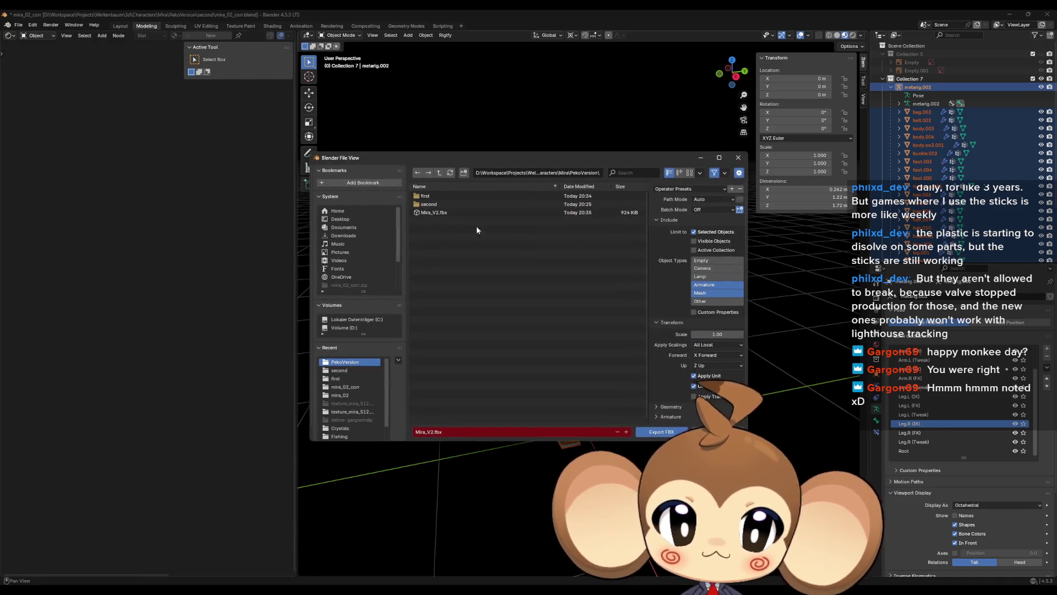
pyautogui.doubleClick(496, 212)
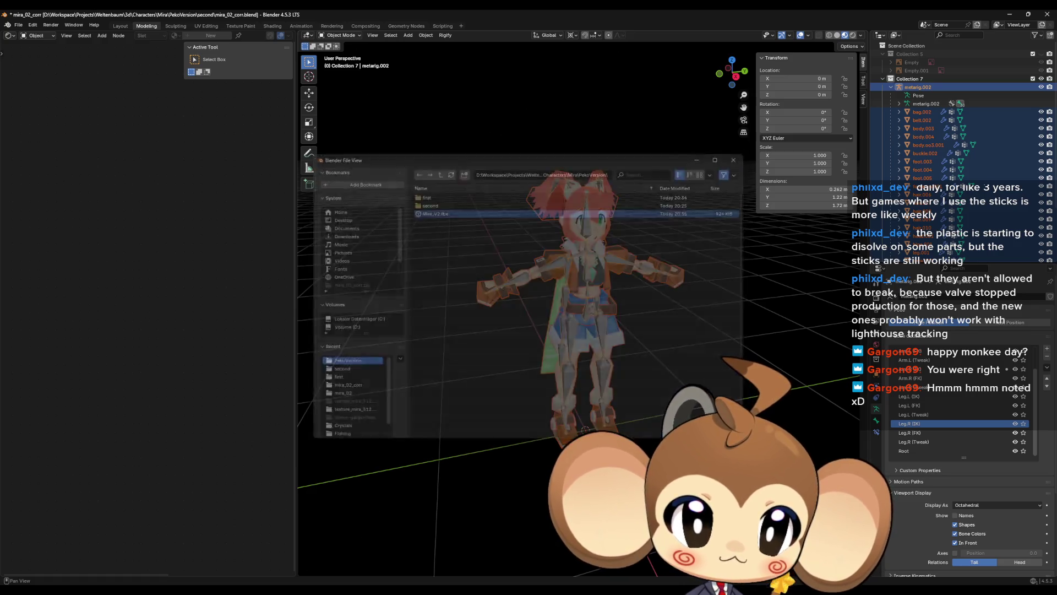
pyautogui.hotkey('alt', 'Tab')
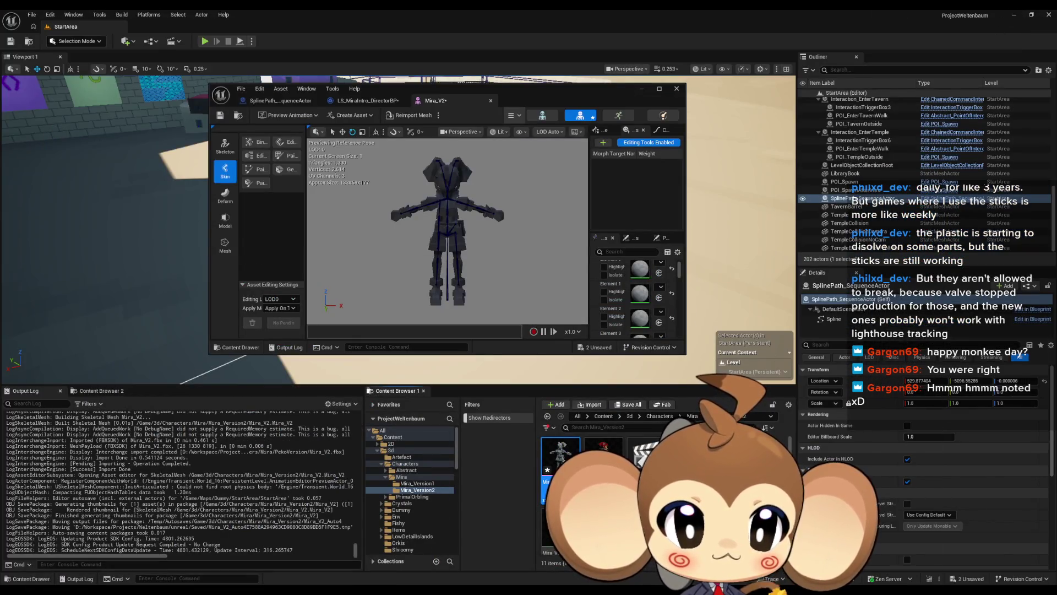
# Reimport Mira_V2 from the Reimport Mesh dropdown using the updated FBX.
pyautogui.click(579, 115)
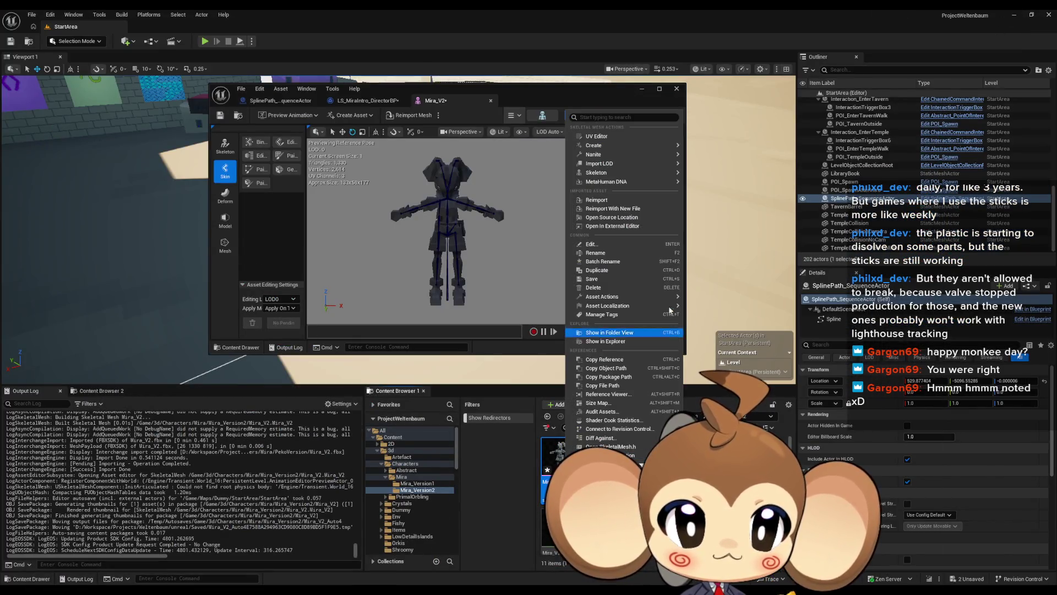
pyautogui.click(615, 200)
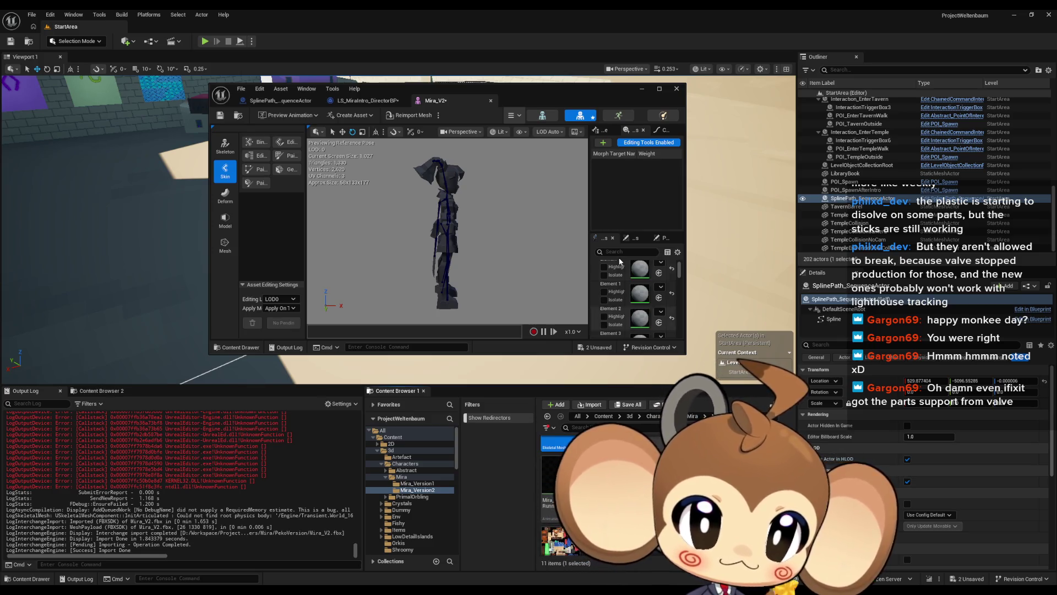
# Isolate material Elements 1 and 2 in turn to identify their mesh parts.
pyautogui.scroll(2, 624, 309)
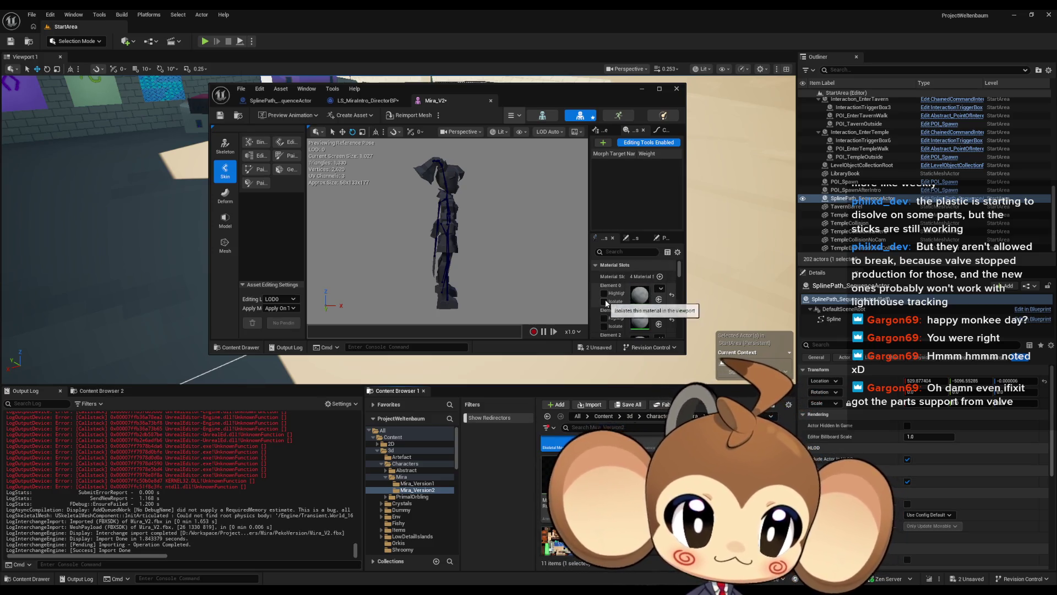
pyautogui.scroll(-1, 606, 302)
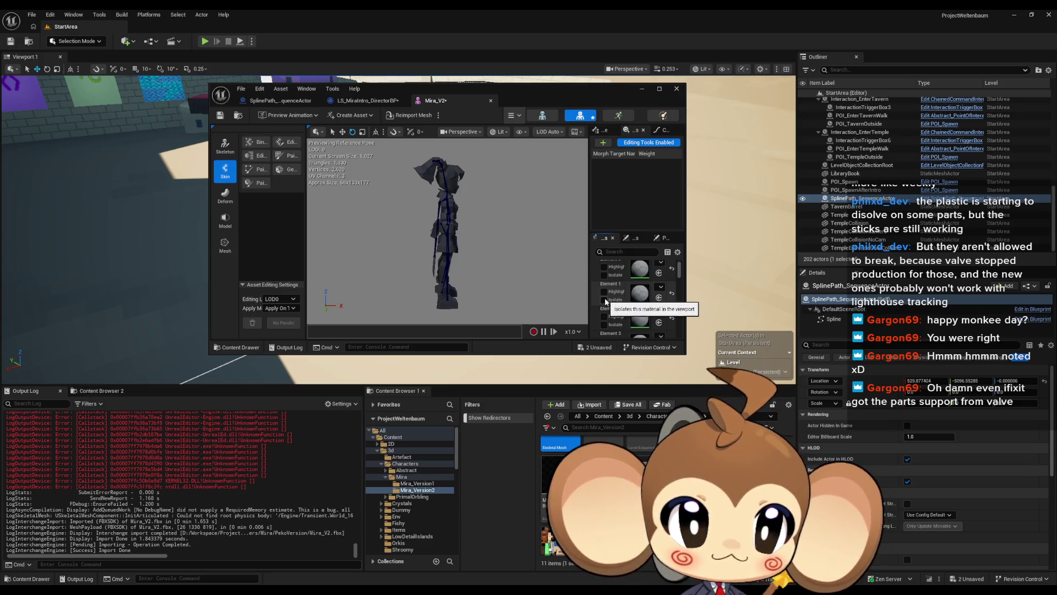
pyautogui.click(604, 300)
pyautogui.click(604, 299)
pyautogui.click(604, 325)
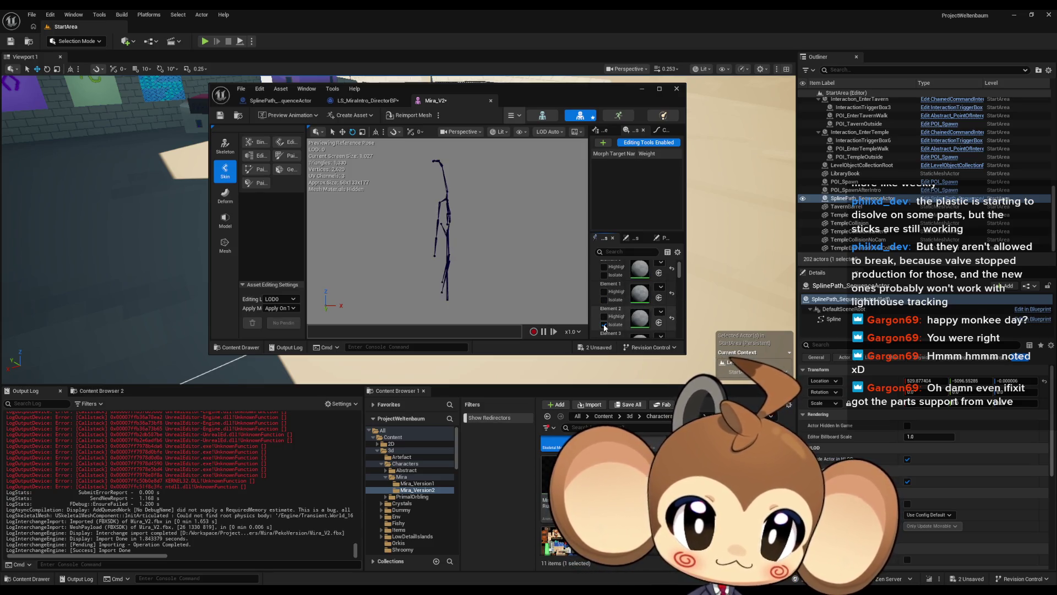
pyautogui.click(604, 325)
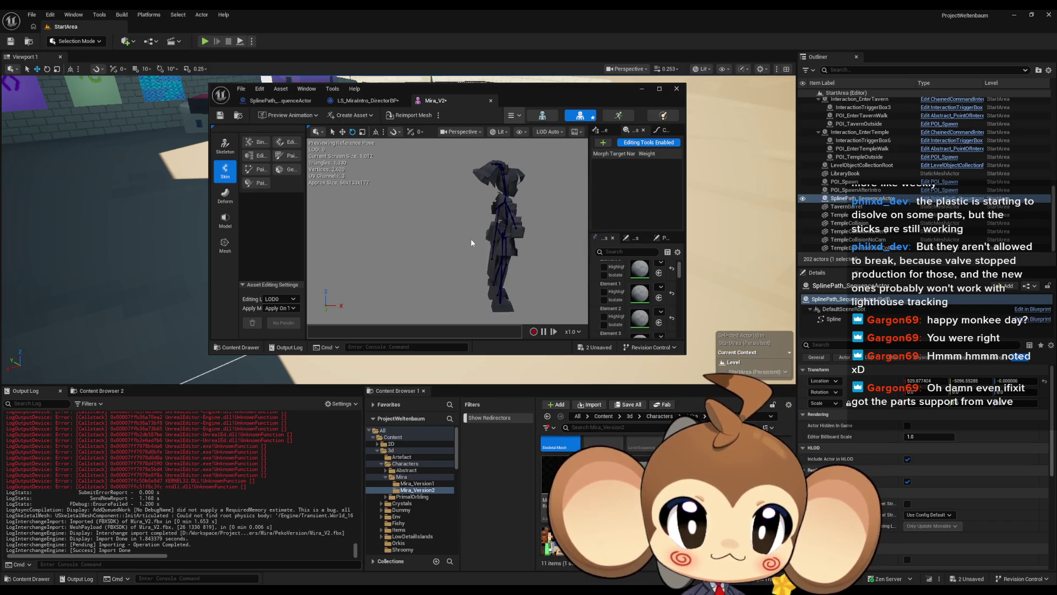
pyautogui.scroll(5, 448, 231)
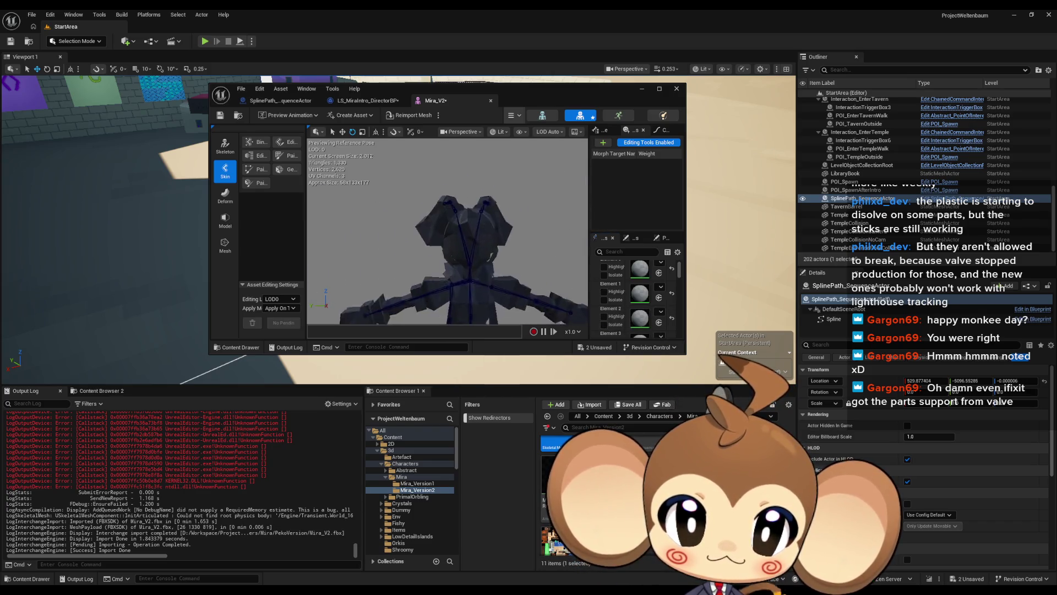
pyautogui.scroll(-3, 515, 269)
pyautogui.click(604, 324)
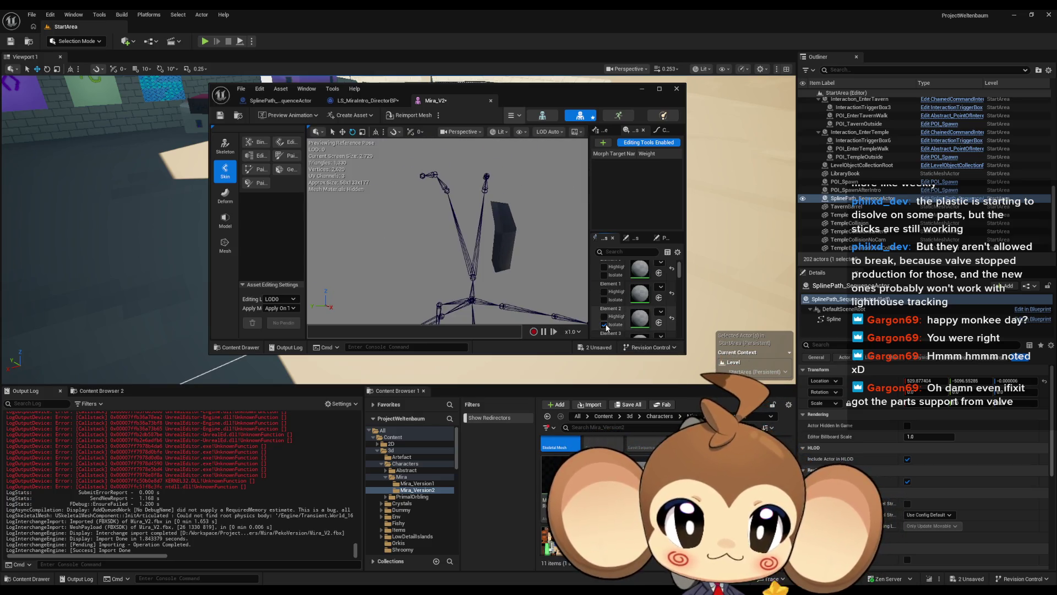
pyautogui.click(603, 324)
# Isolate Elements 0 and 3 in turn to see which parts they cover.
pyautogui.click(606, 276)
pyautogui.click(606, 276)
pyautogui.scroll(1, 611, 292)
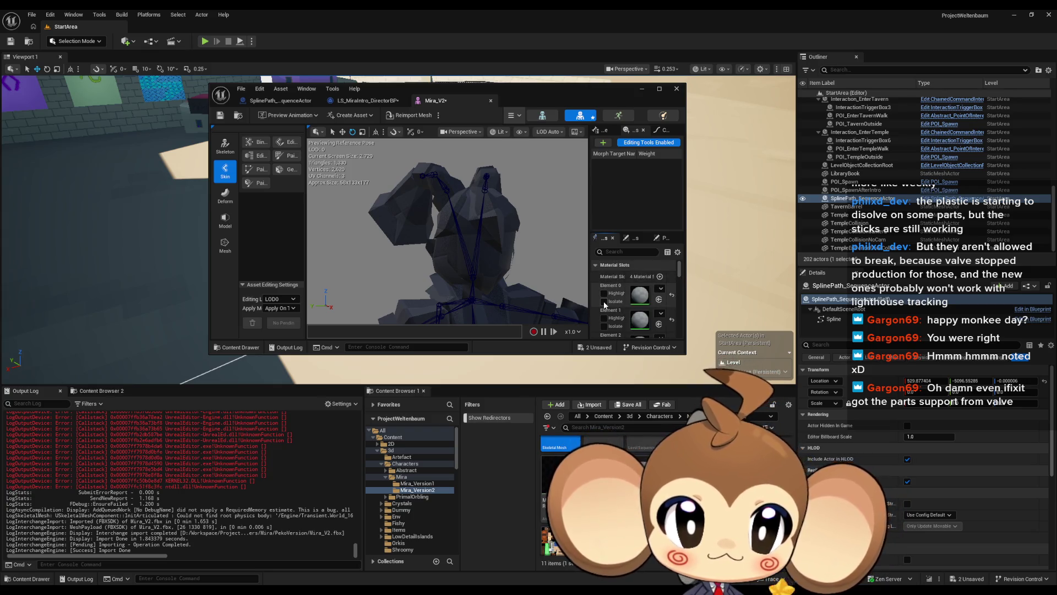
pyautogui.click(604, 301)
pyautogui.scroll(-2, 606, 302)
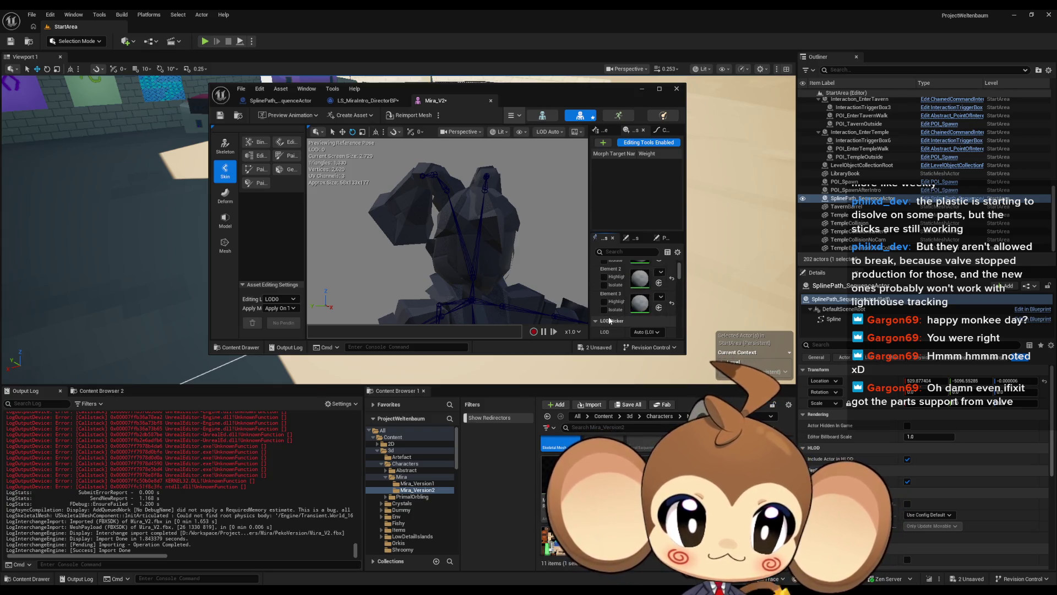
pyautogui.click(604, 310)
pyautogui.click(605, 311)
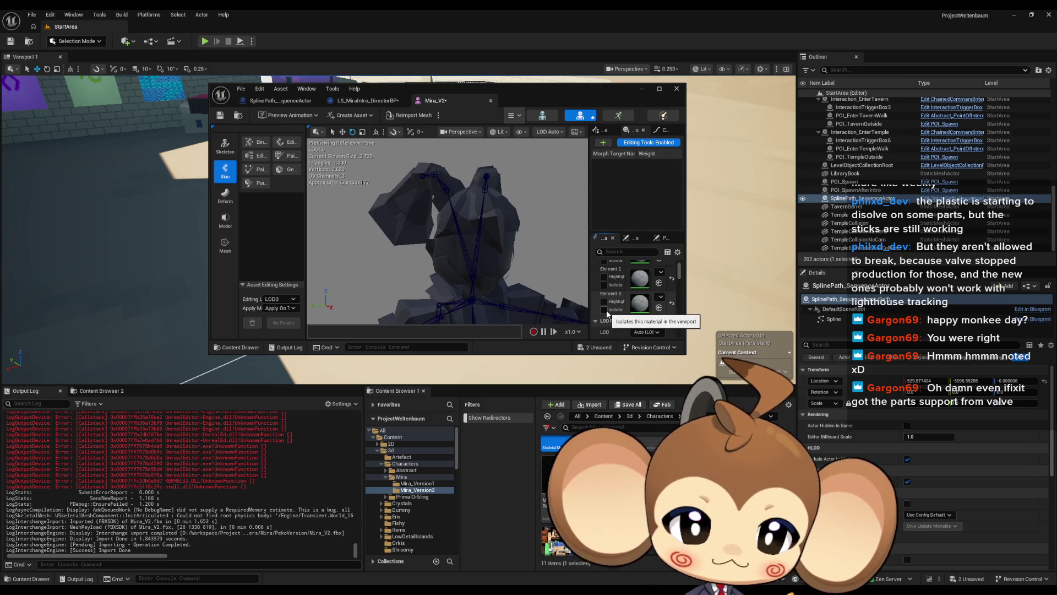
pyautogui.scroll(2, 607, 314)
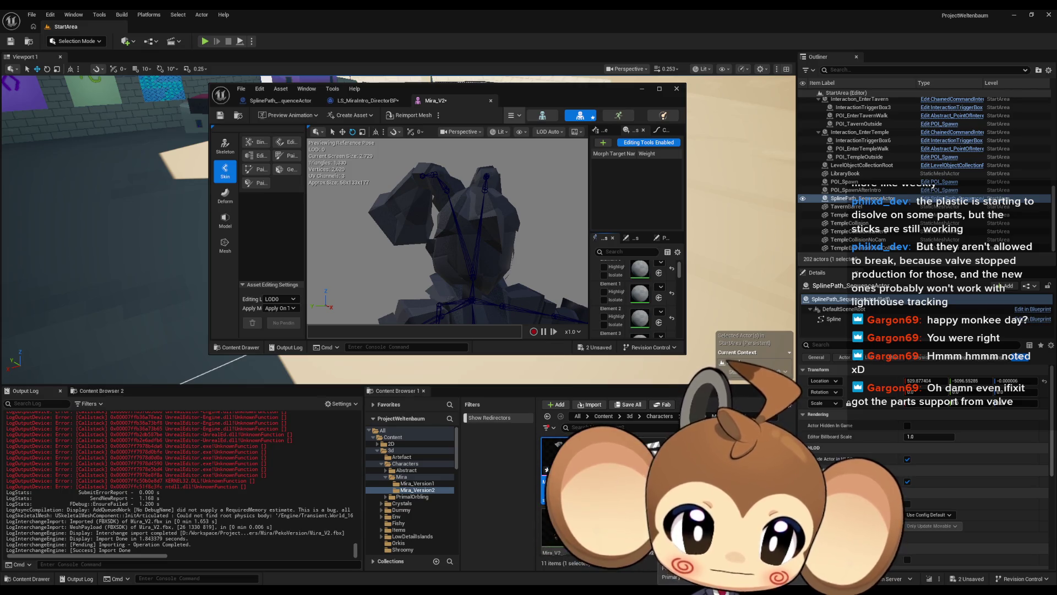
# Drag the textured material onto Element 0 and orbit the preview to check the colours.
pyautogui.moveTo(560, 462)
pyautogui.mouseDown()
pyautogui.moveTo(661, 278)
pyautogui.moveTo(649, 269)
pyautogui.mouseUp()
pyautogui.scroll(-5, 447, 232)
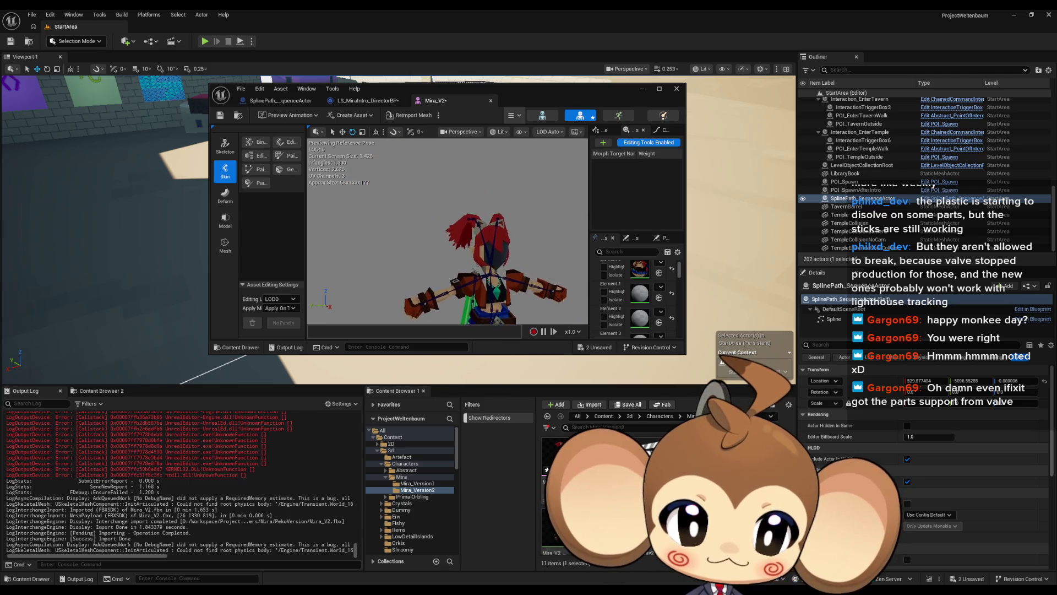
pyautogui.moveTo(447, 231); pyautogui.dragTo(367, 238)
pyautogui.scroll(3, 447, 231)
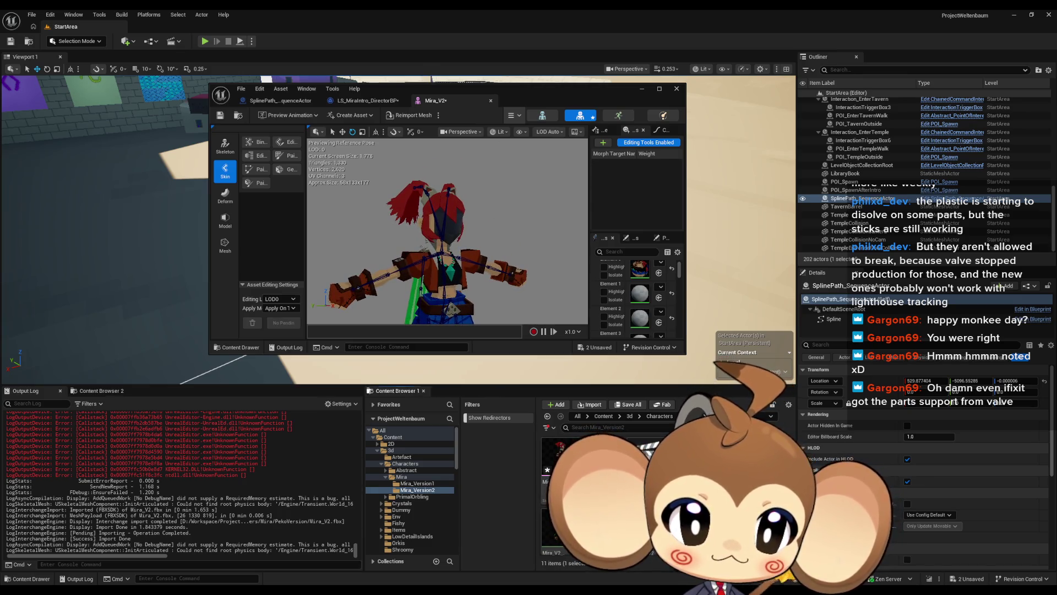
pyautogui.rightClick(692, 446)
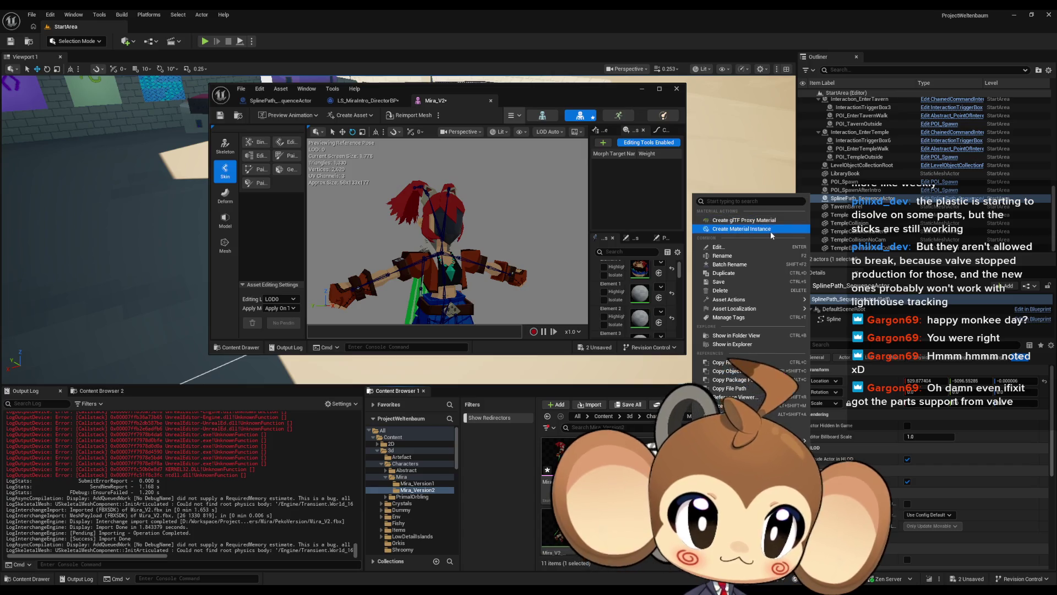
# Create a material instance of Mira_V2_DefaultMaterial named MI_Mira_V2_LeftEye.
pyautogui.press('Escape')
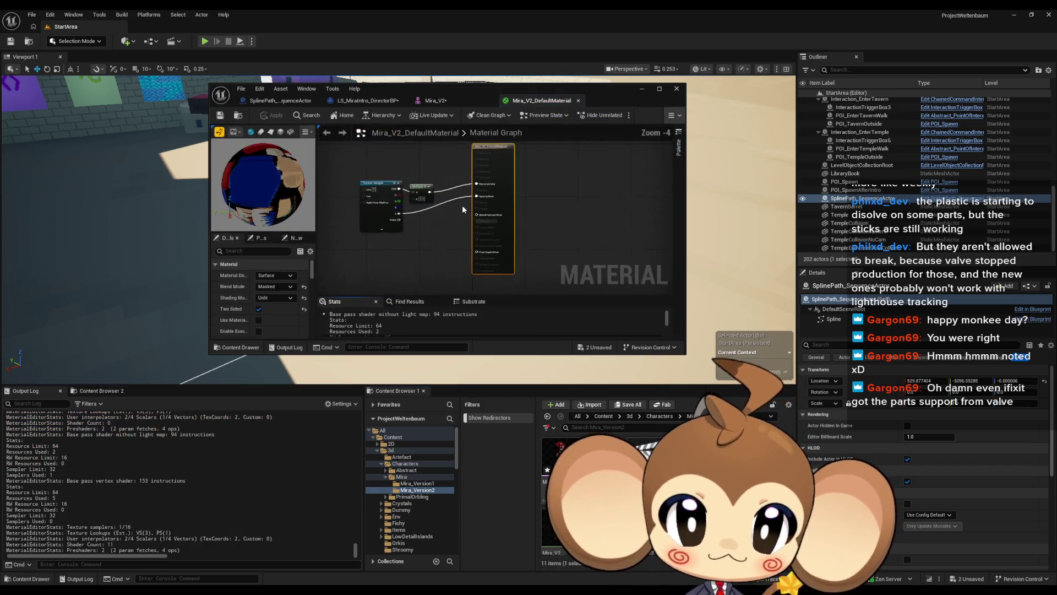
pyautogui.scroll(3, 450, 199)
pyautogui.click(450, 199)
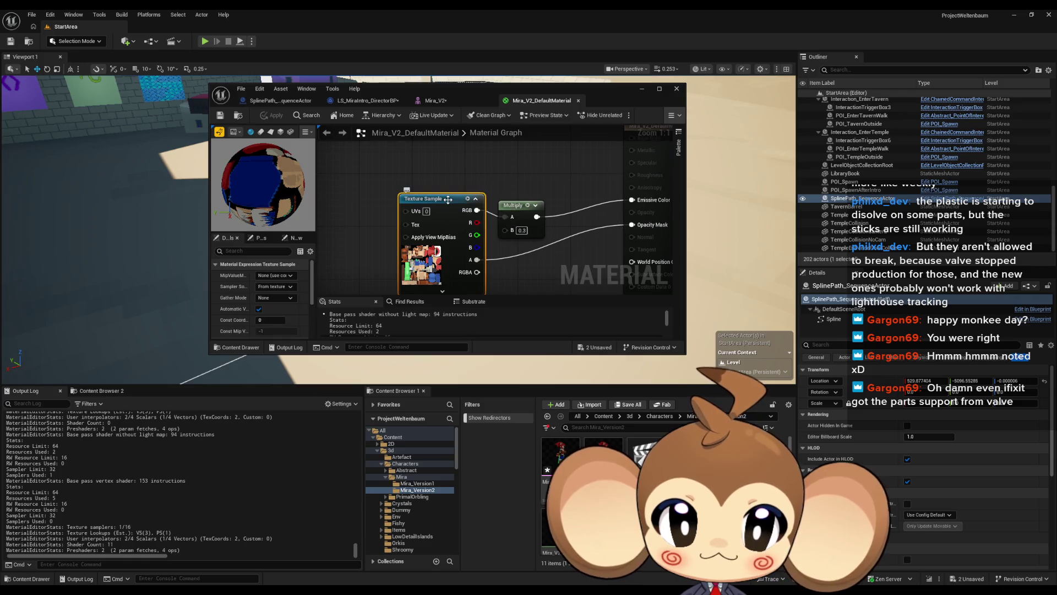
pyautogui.rightClick(695, 449)
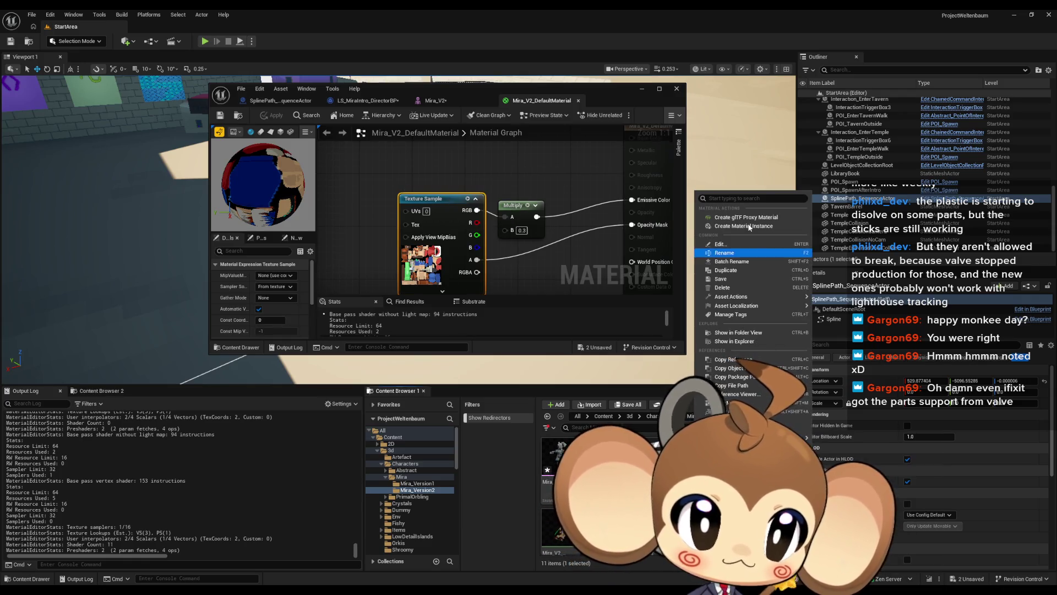
pyautogui.click(769, 228)
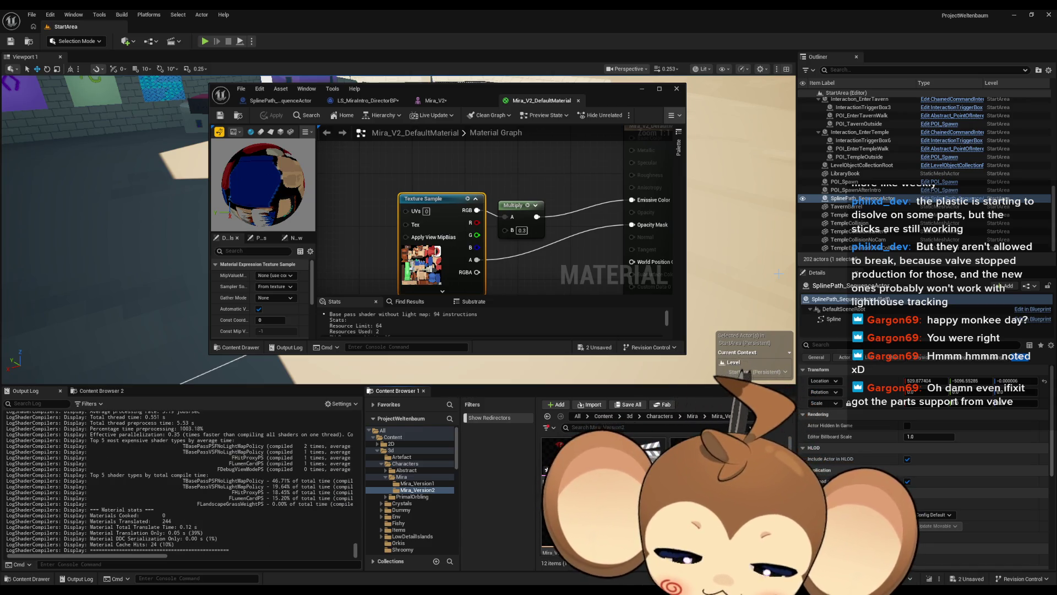
pyautogui.press('Return')
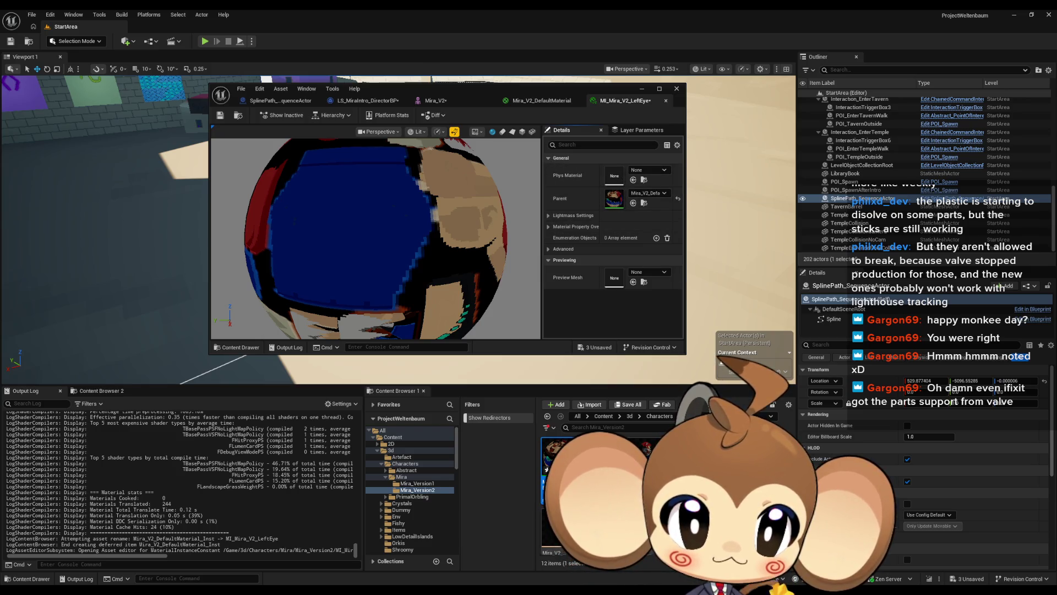
# Convert the default material's Texture Sample into parameter Param, apply, and view it in MI_Mira_V2_LeftEye.
pyautogui.click(541, 100)
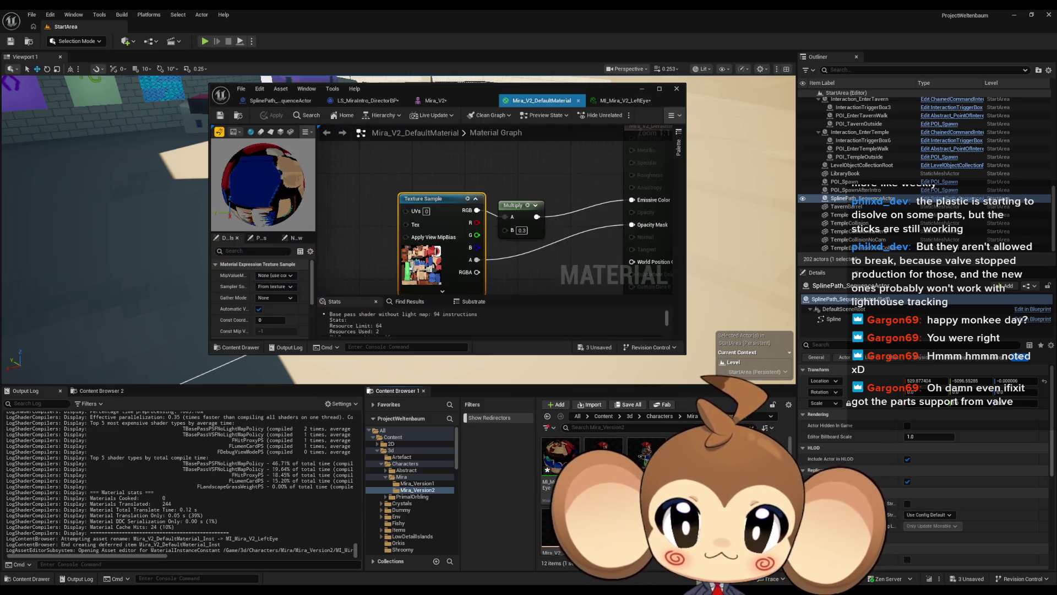
pyautogui.rightClick(439, 203)
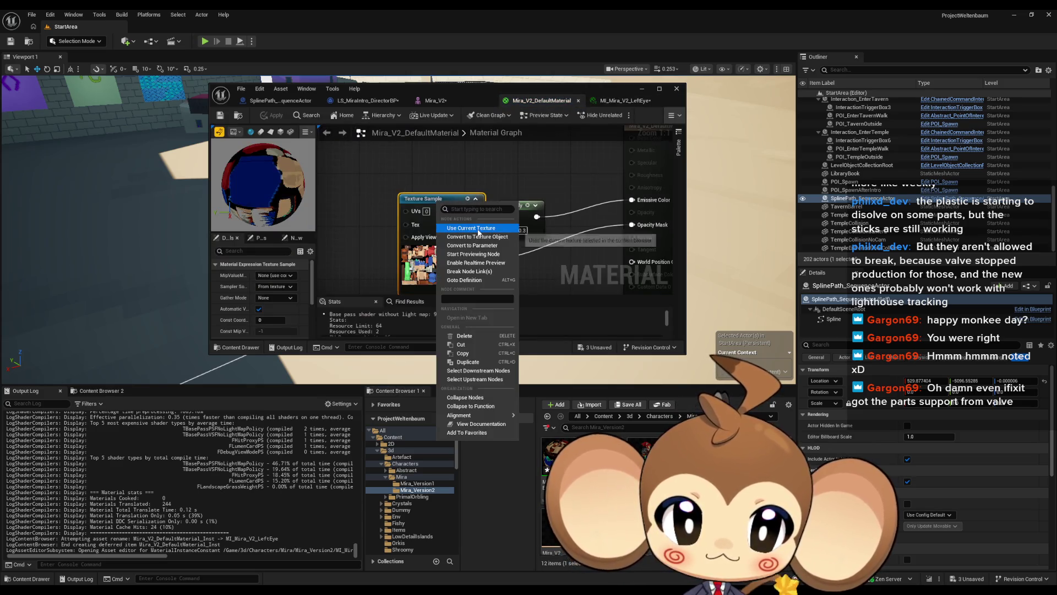
pyautogui.click(472, 245)
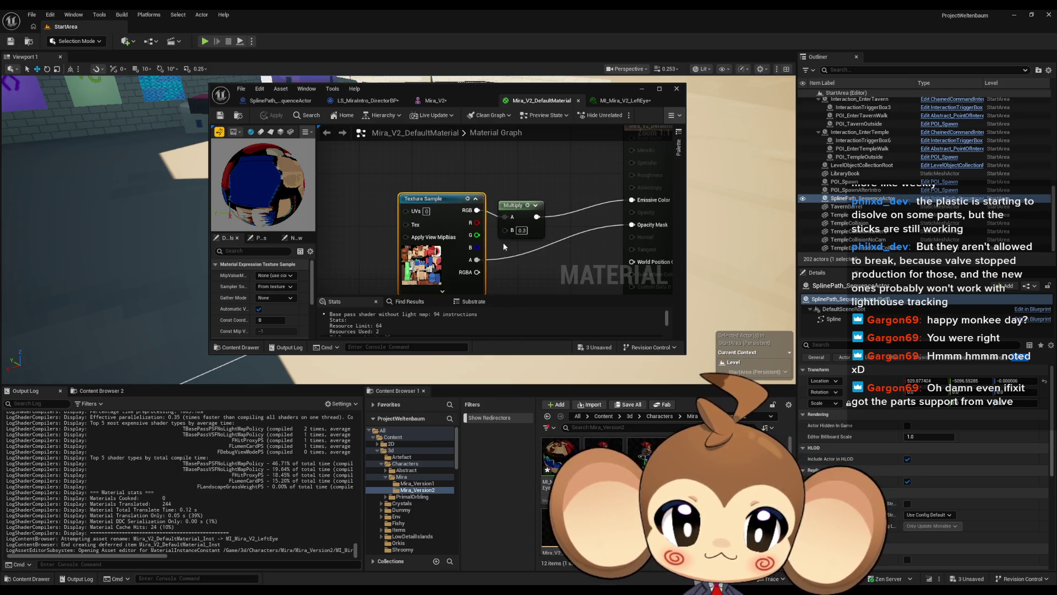
pyautogui.click(269, 115)
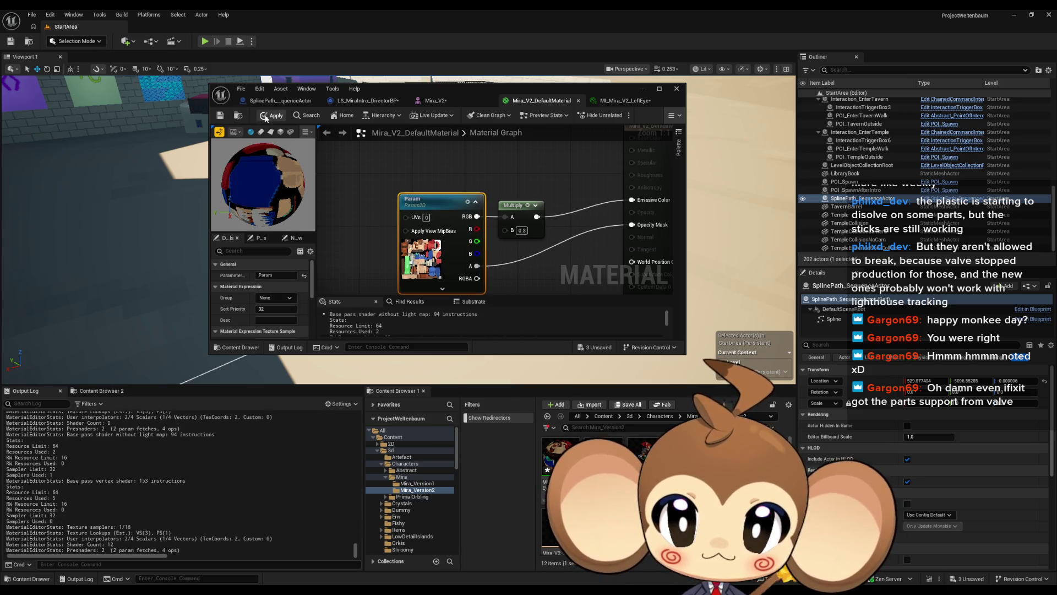
pyautogui.click(626, 100)
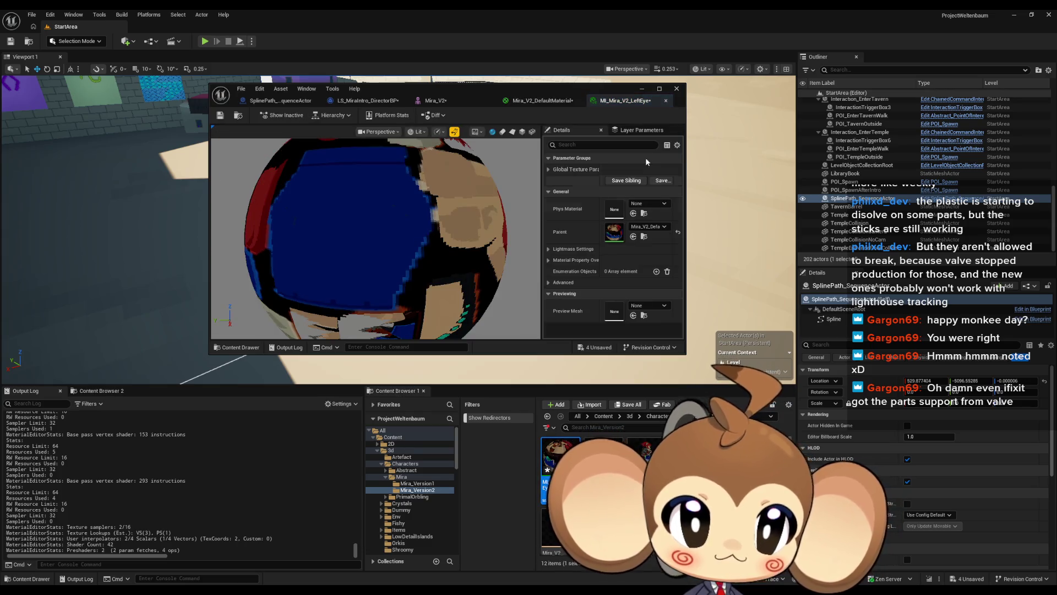
pyautogui.click(548, 170)
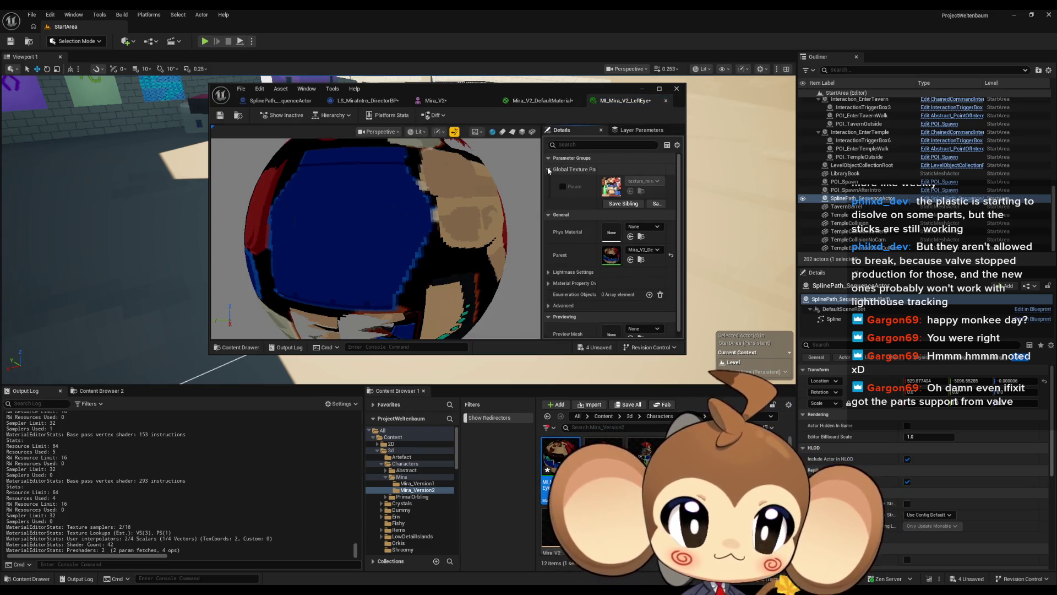
# Delete the stray eye_1_1 texture from Mira_Version2.
pyautogui.scroll(-3, 661, 496)
pyautogui.click(633, 512)
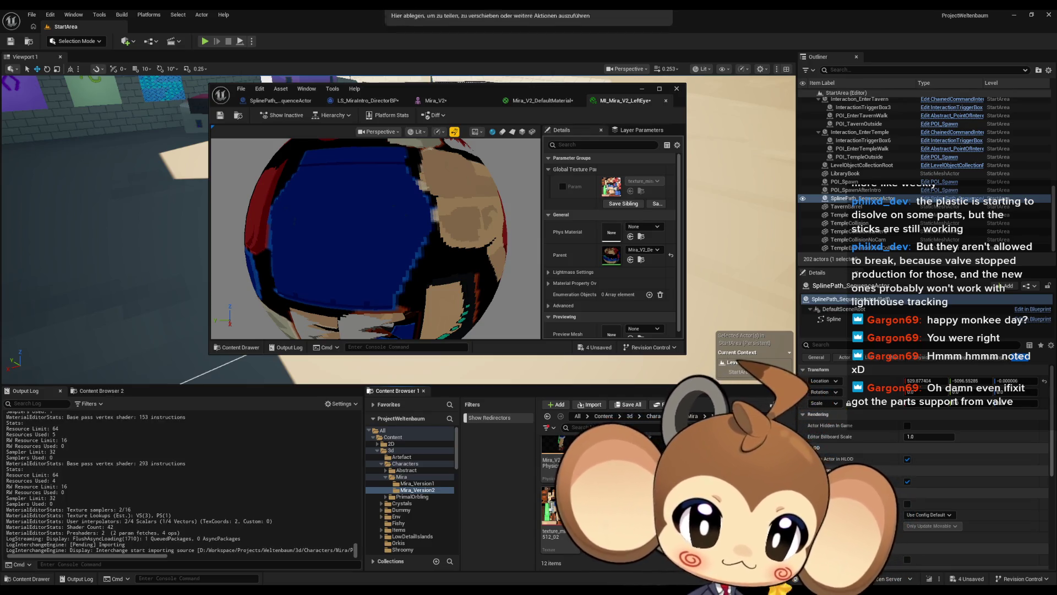
pyautogui.moveTo(556, 468)
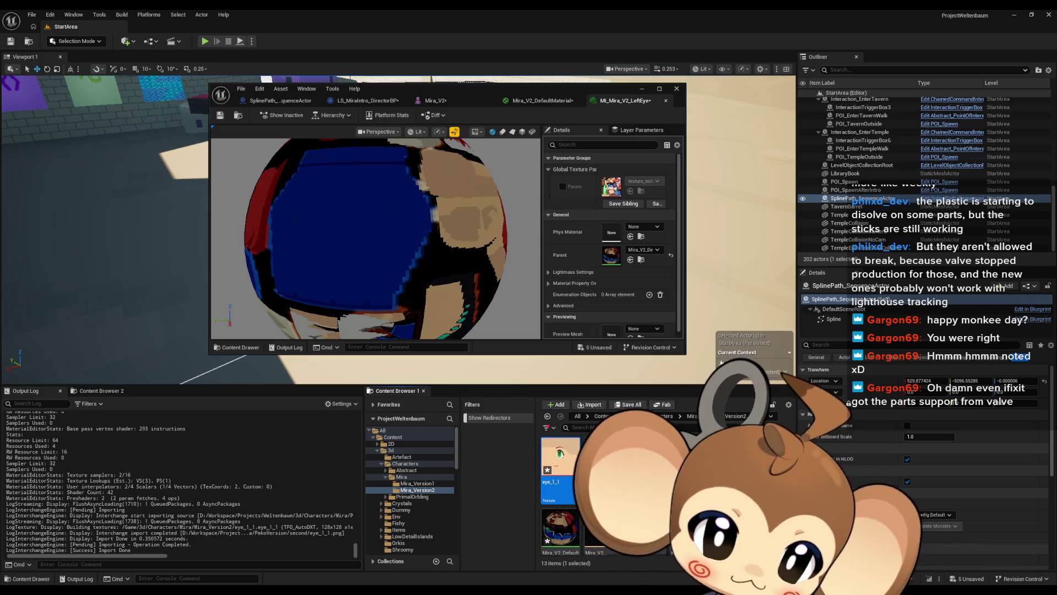
pyautogui.press('Delete')
pyautogui.click(498, 433)
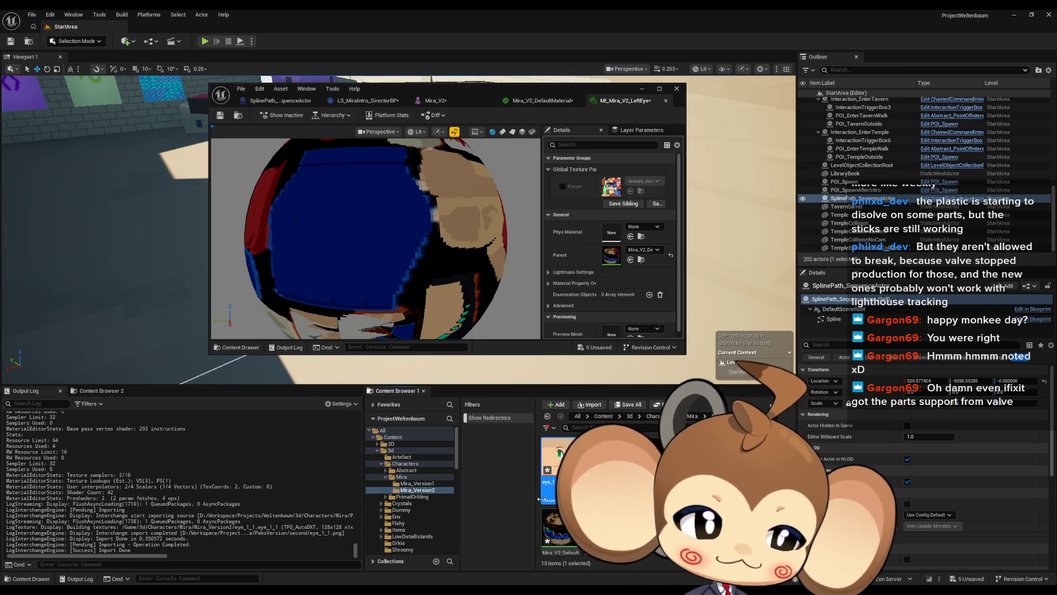
pyautogui.press('Delete')
pyautogui.press('Return')
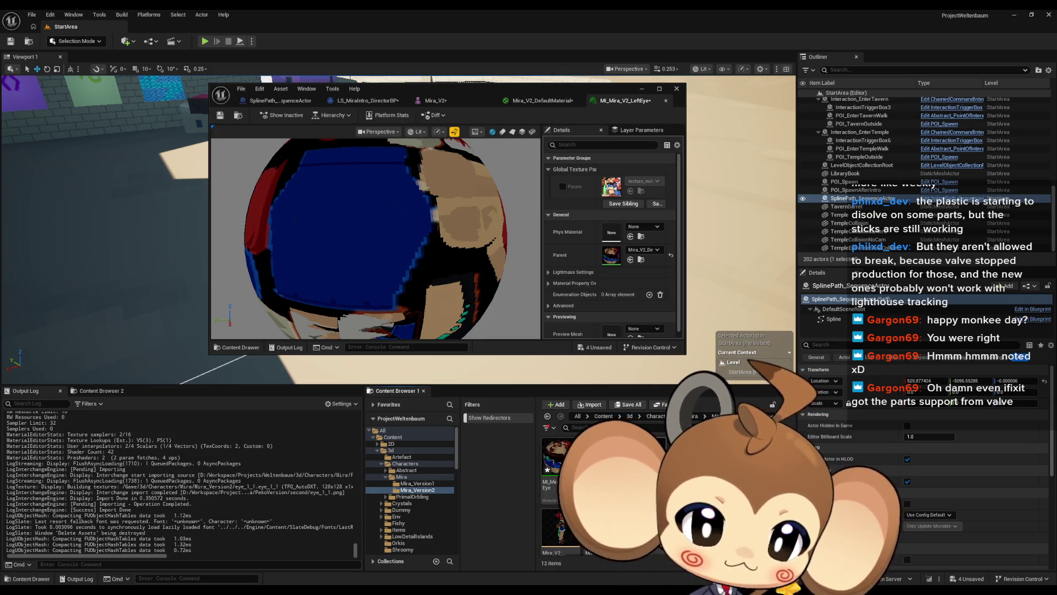
# Create a new folder named Textures in Mira_Version2 and open it.
pyautogui.rightClick(661, 479)
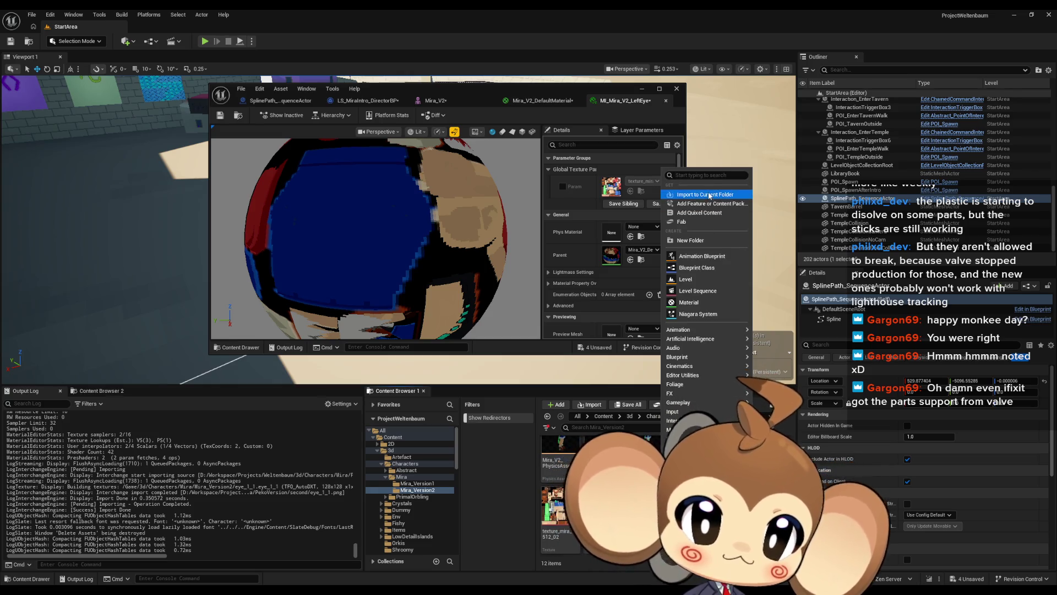
pyautogui.click(707, 240)
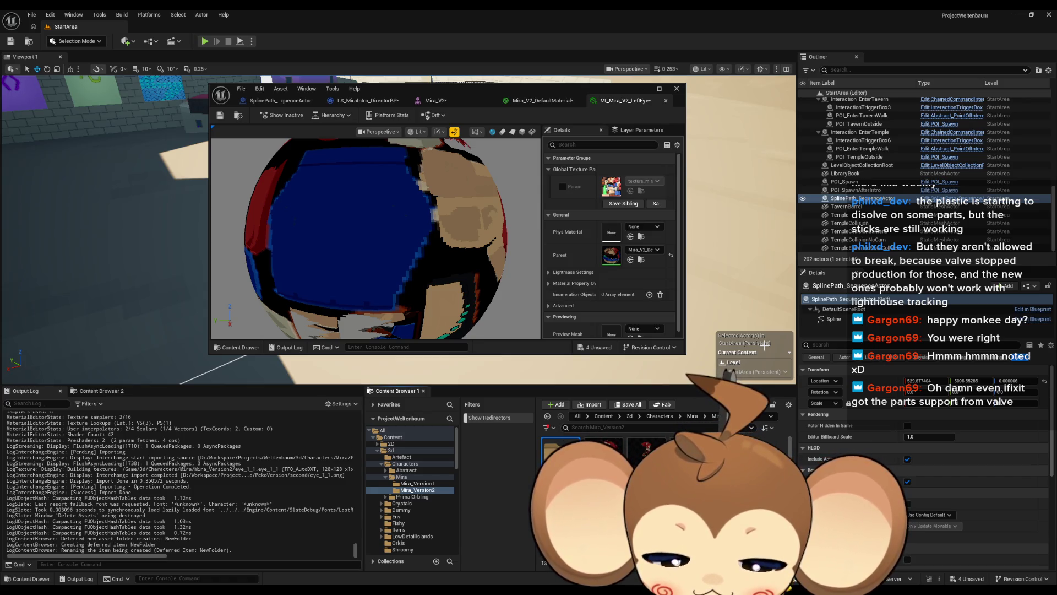
pyautogui.press('Return')
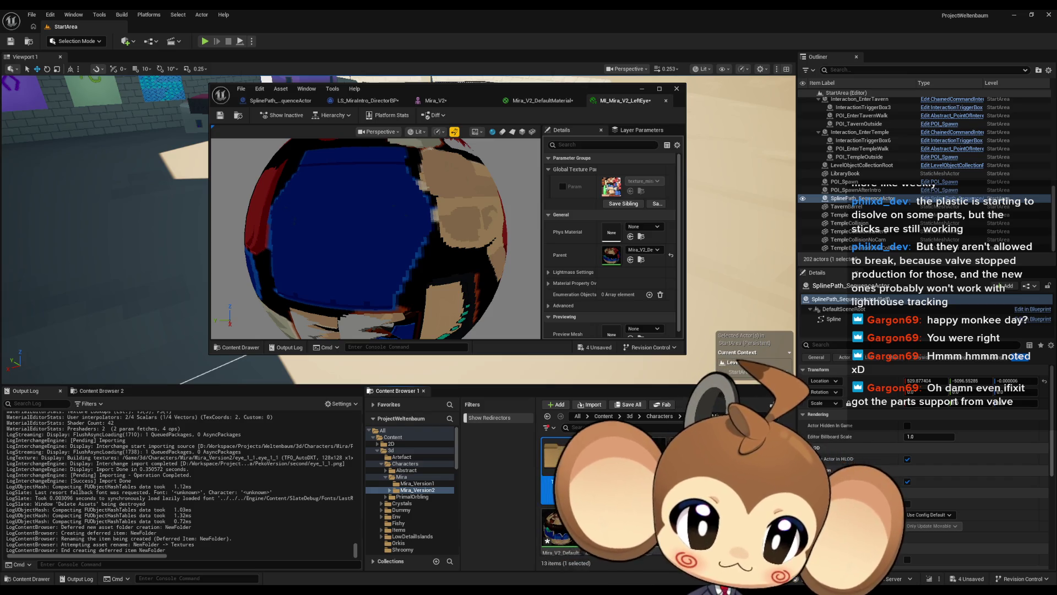
pyautogui.press('Return')
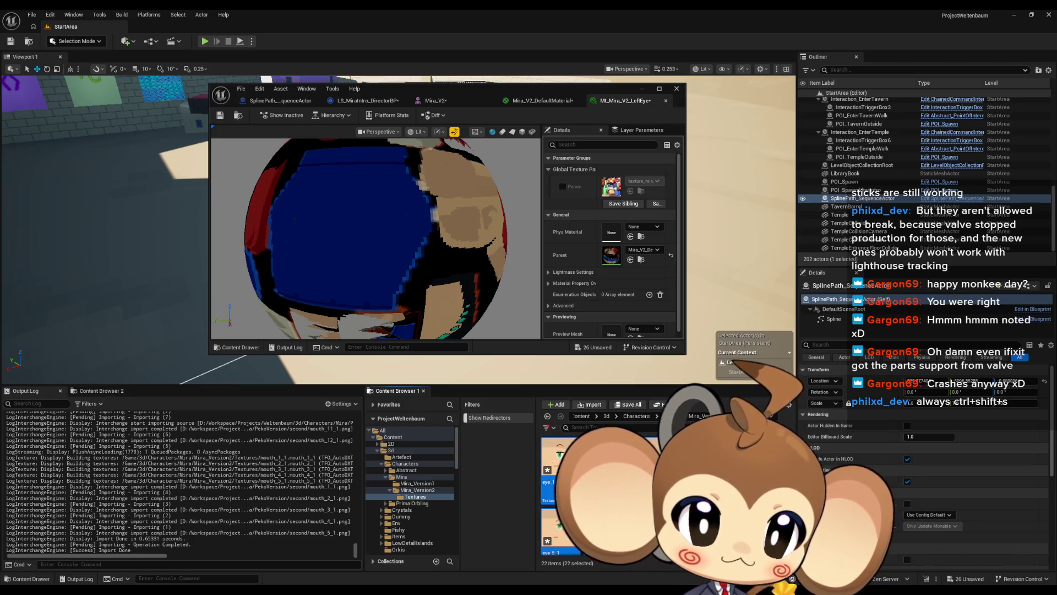
# Bulk-edit all 22 textures in the Property Matrix, setting filtering to Nearest.
pyautogui.rightClick(629, 474)
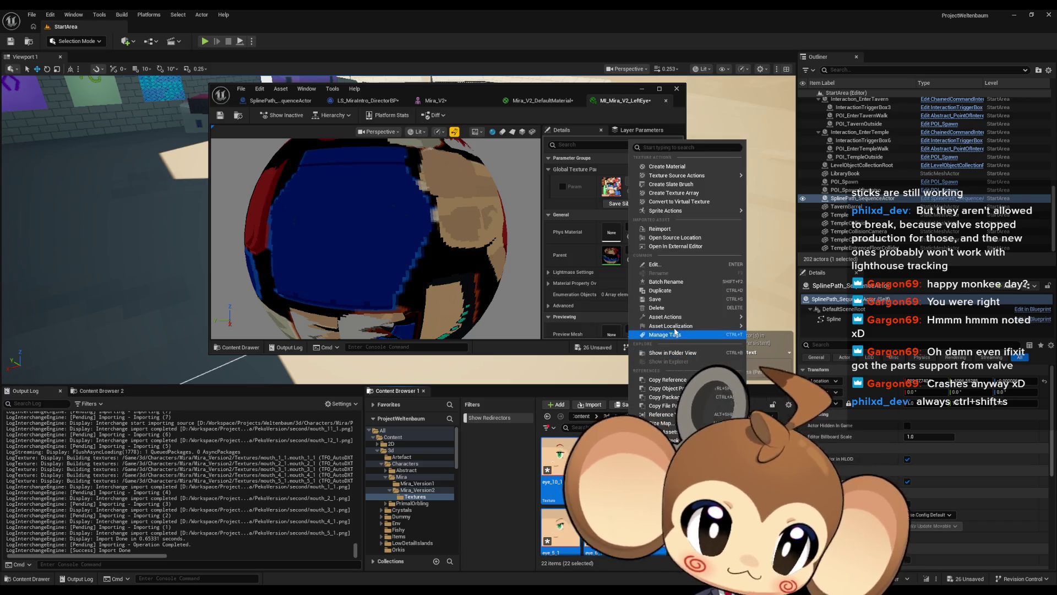
pyautogui.moveTo(677, 326)
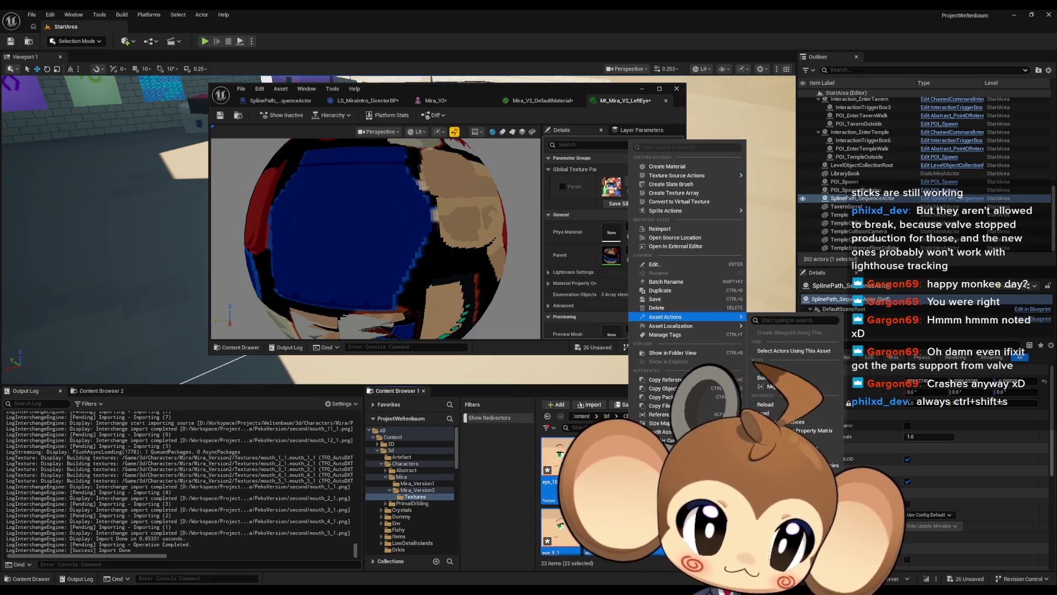
pyautogui.click(771, 377)
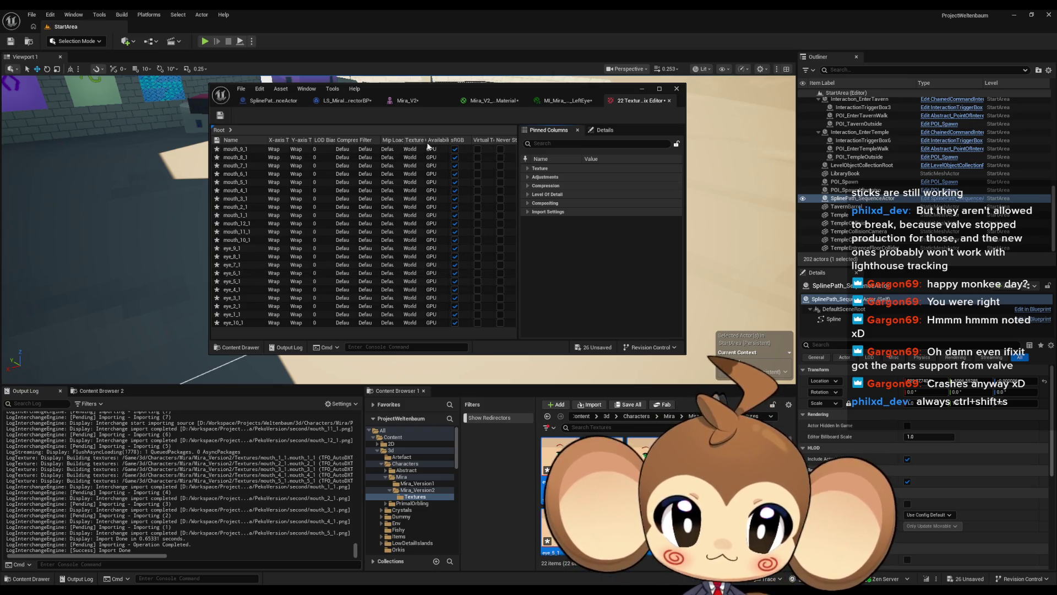
pyautogui.click(527, 167)
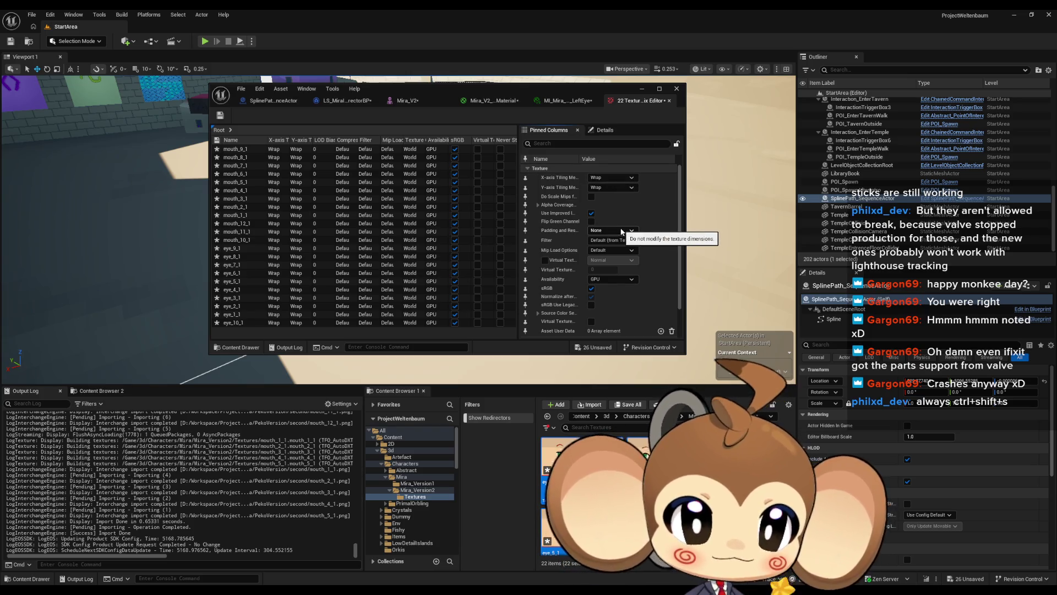
pyautogui.scroll(-2, 620, 223)
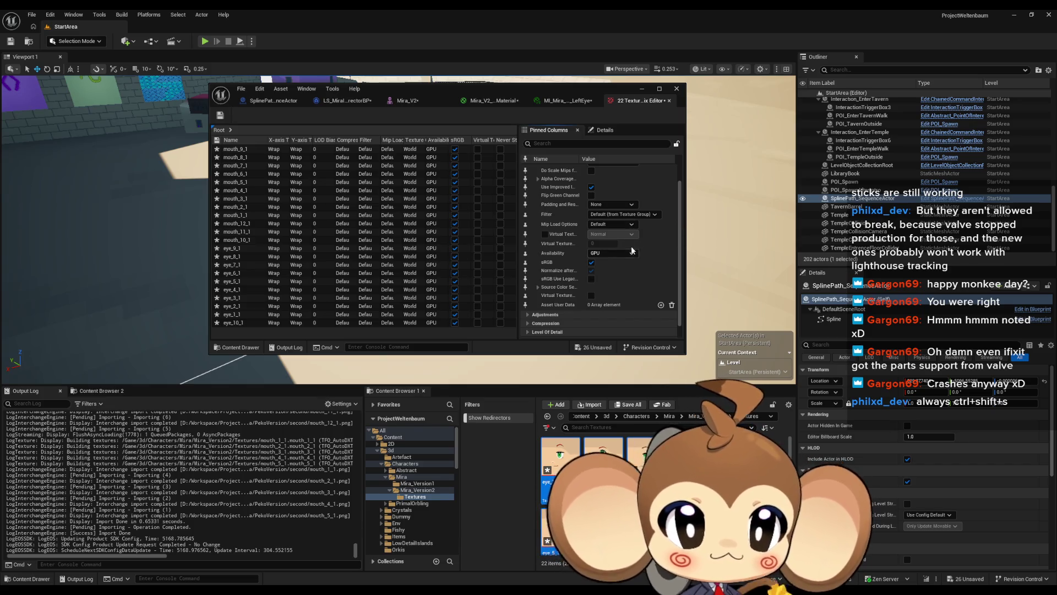
pyautogui.click(618, 215)
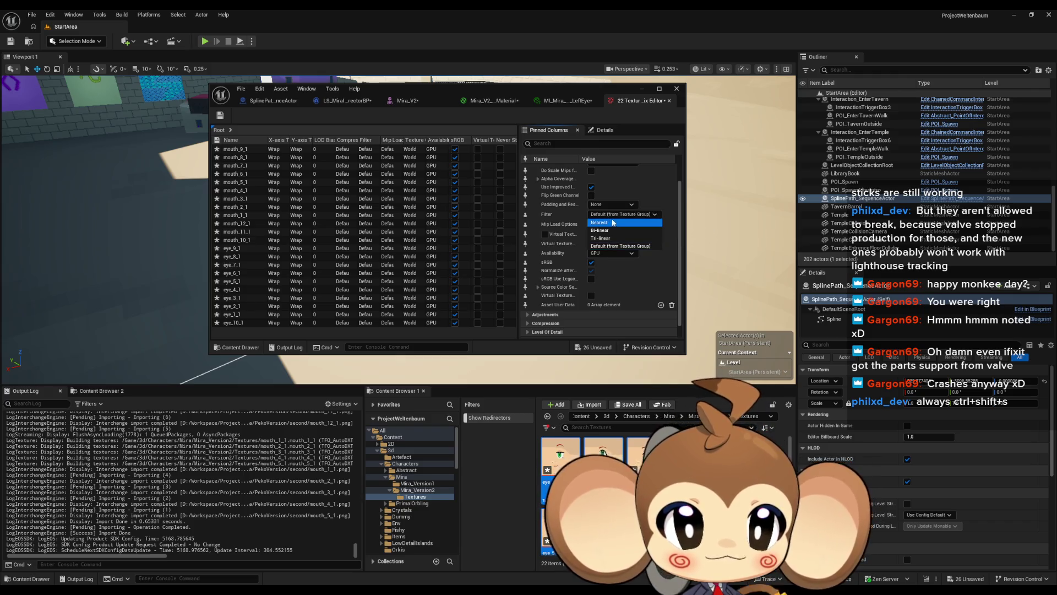
pyautogui.click(603, 224)
pyautogui.click(527, 167)
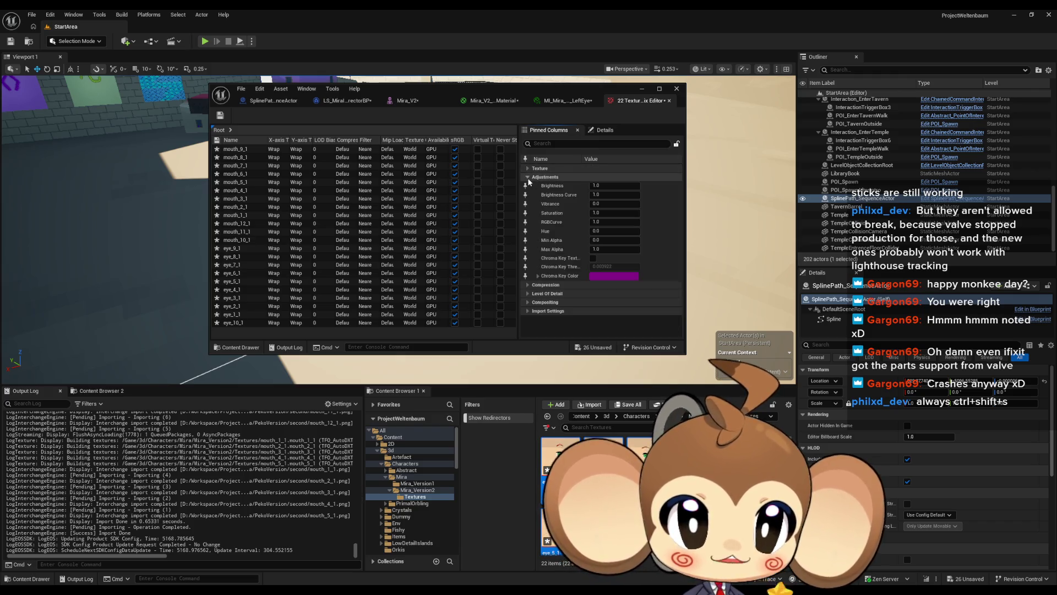
# Set compression to VectorDisplacementmap (RGBA8) and mip generation to NoMipmaps, then save the textures.
pyautogui.click(530, 187)
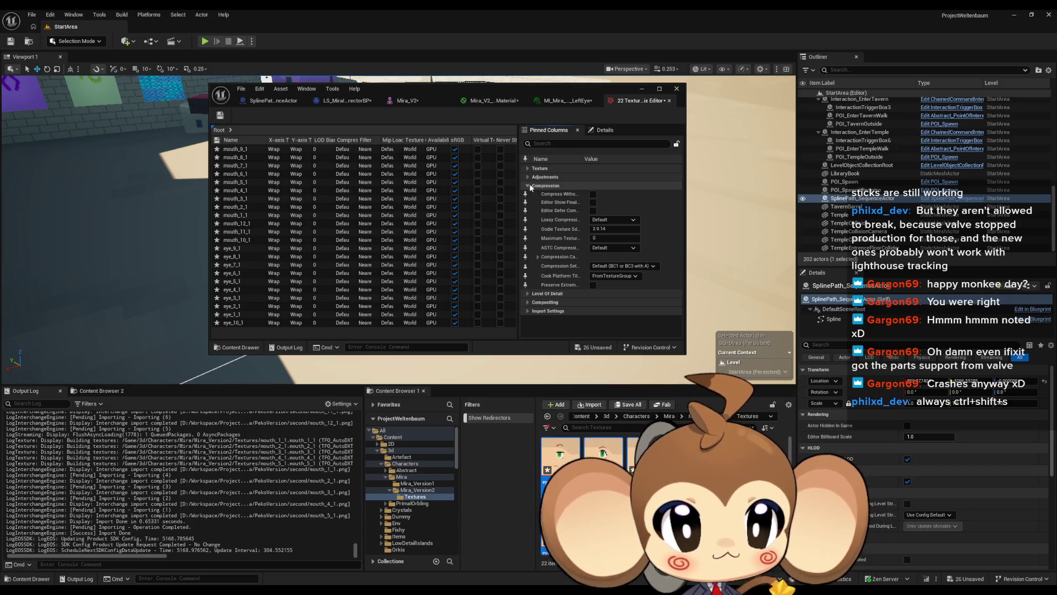
pyautogui.click(623, 266)
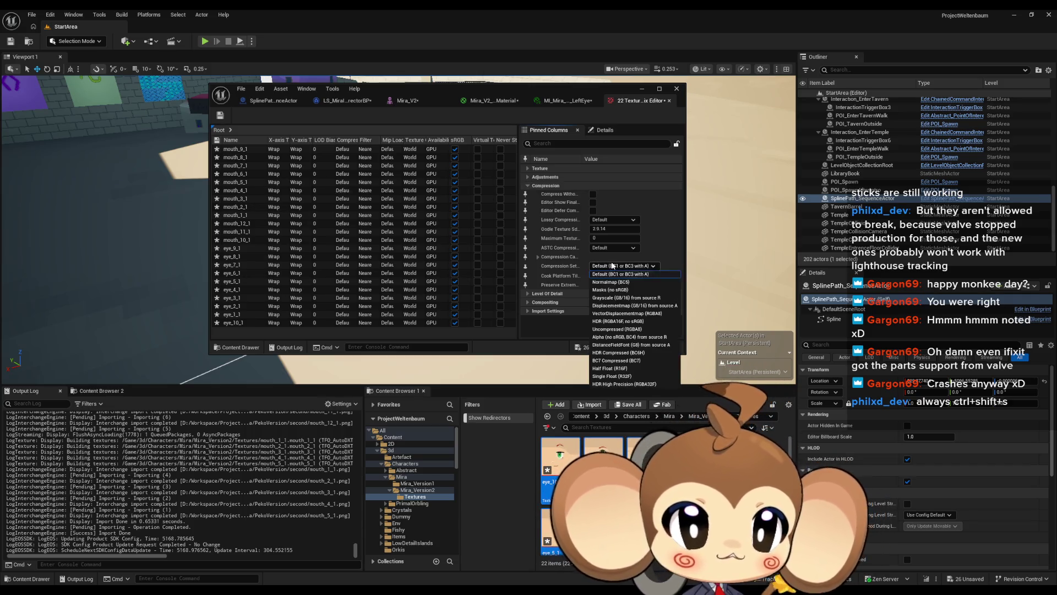
pyautogui.click(622, 313)
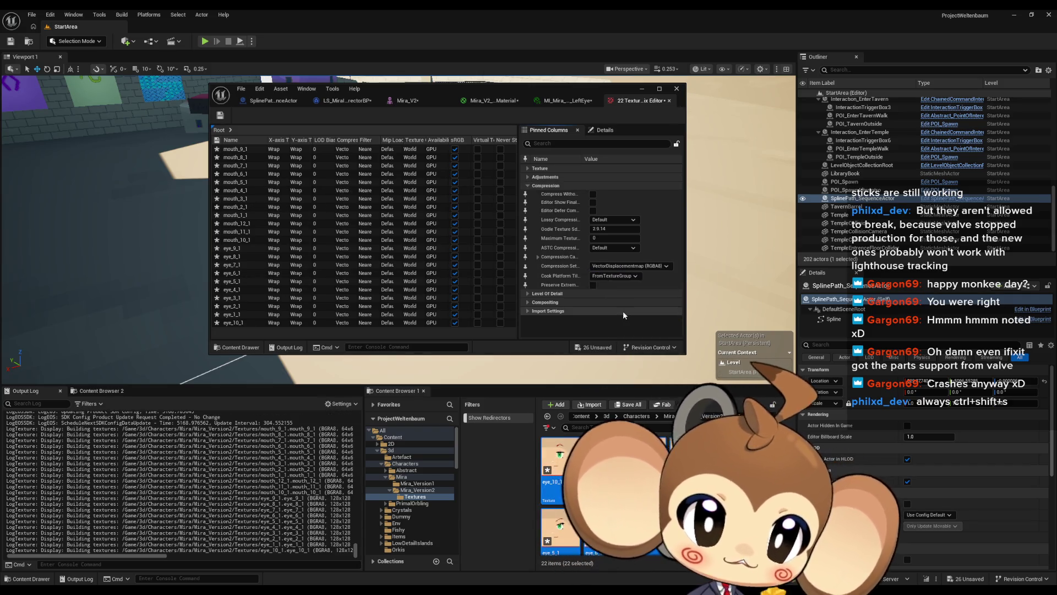
pyautogui.click(528, 186)
pyautogui.click(527, 194)
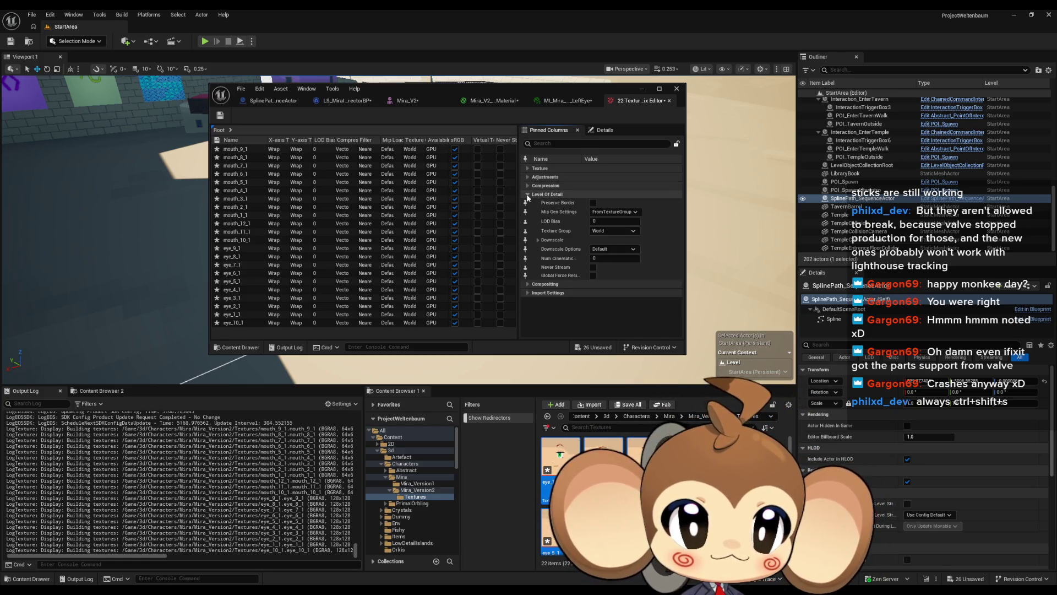
pyautogui.click(600, 212)
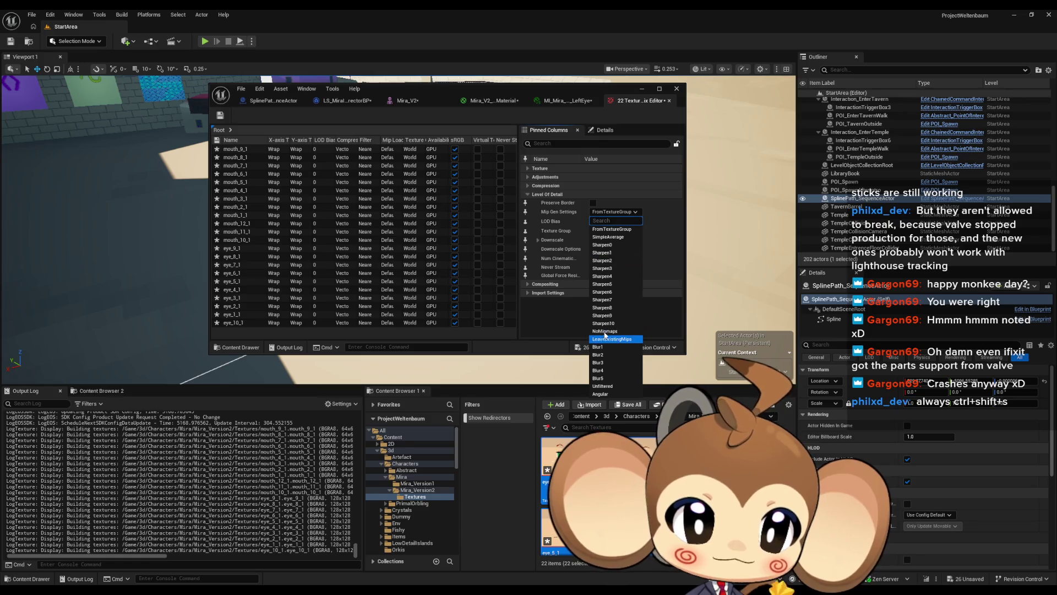
pyautogui.click(603, 330)
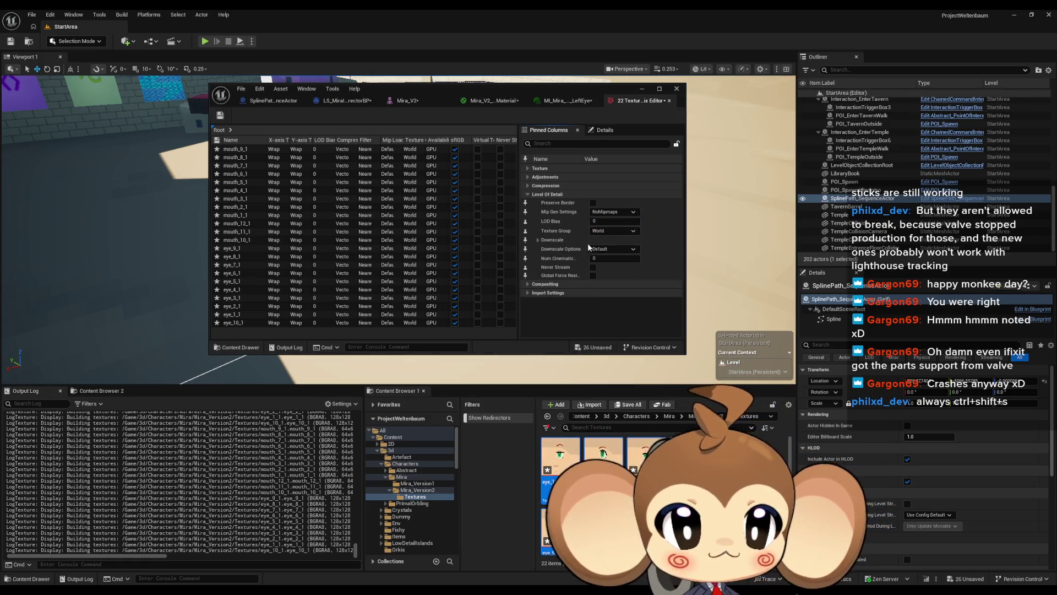
pyautogui.click(220, 117)
pyautogui.click(669, 100)
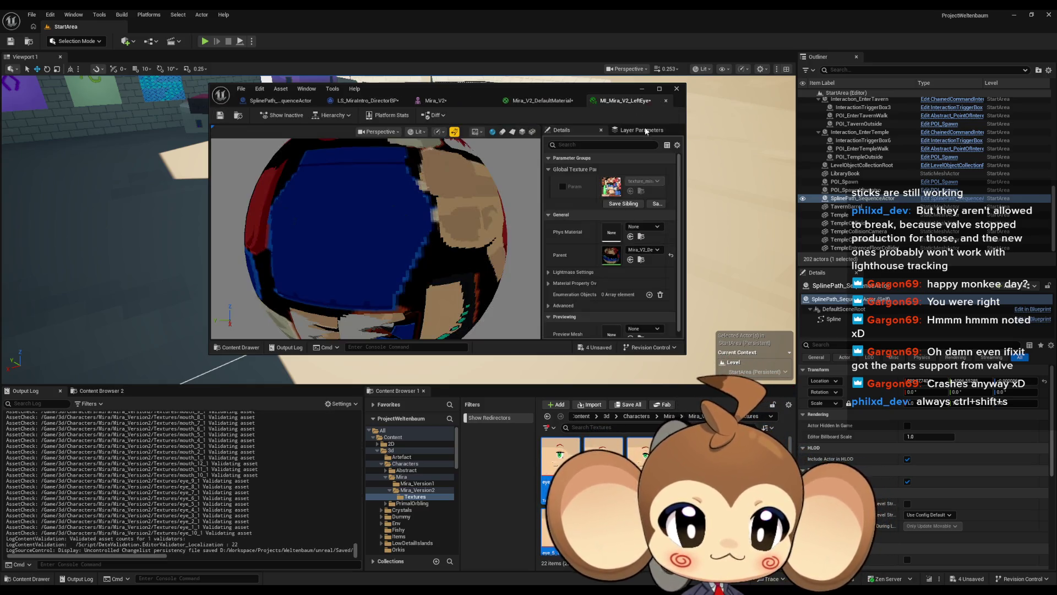
# Back in Mira_Version2, duplicate MI_Mira_V2_LeftEye twice, naming the copies MI_Mira_V2_RightEye and MI_Mira_V2_Mouth.
pyautogui.click(602, 437)
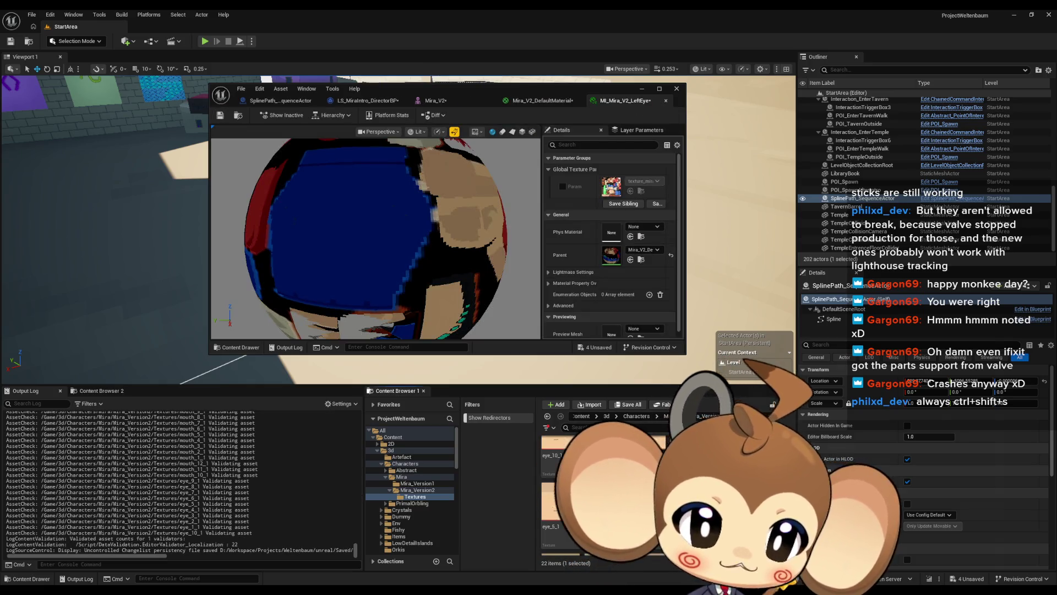
pyautogui.moveTo(606, 440)
pyautogui.scroll(-3, 606, 484)
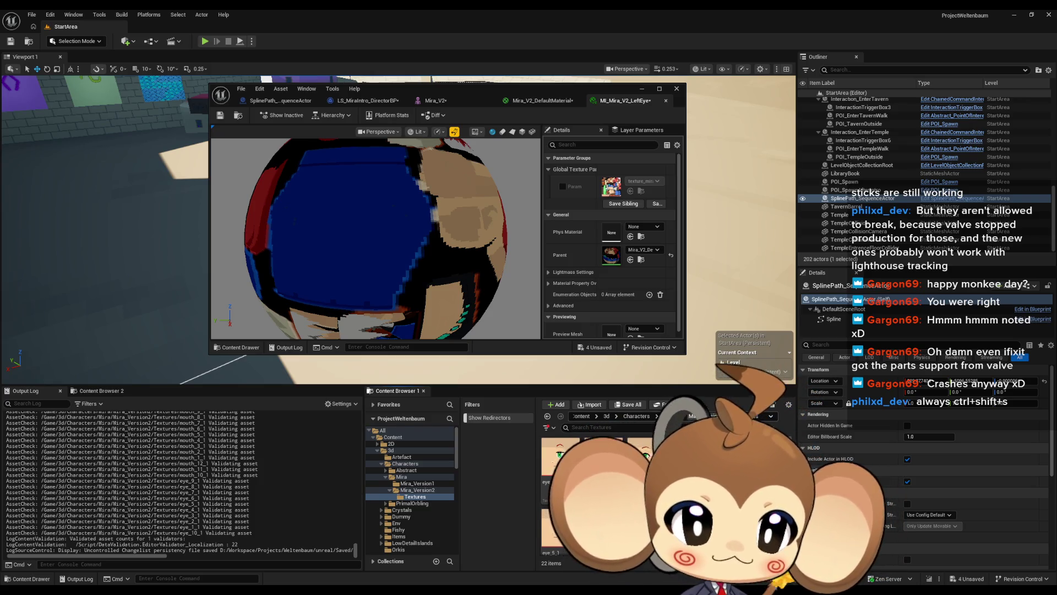
pyautogui.click(417, 489)
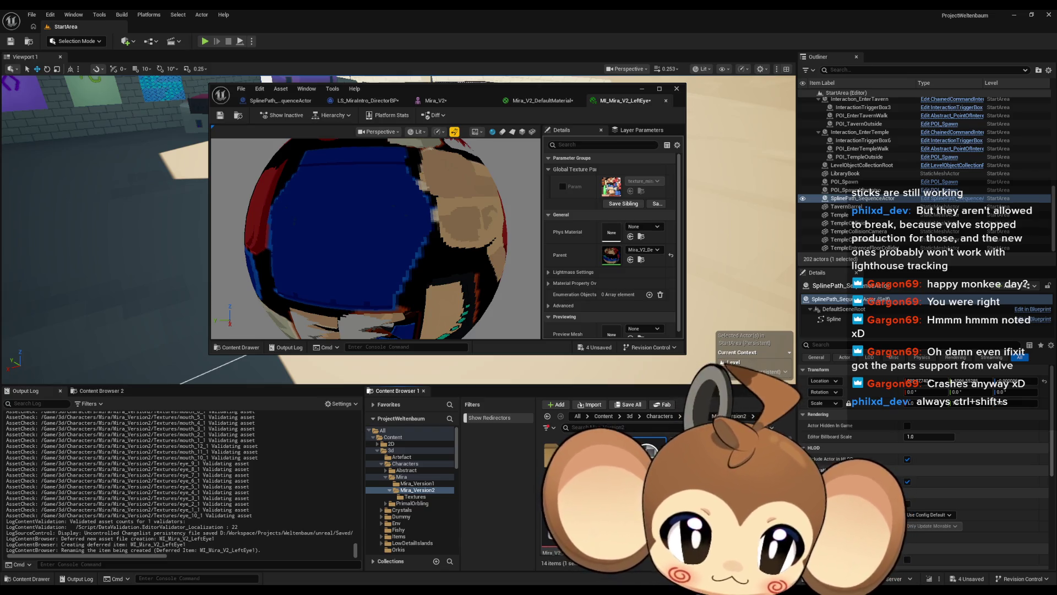
pyautogui.press('Return')
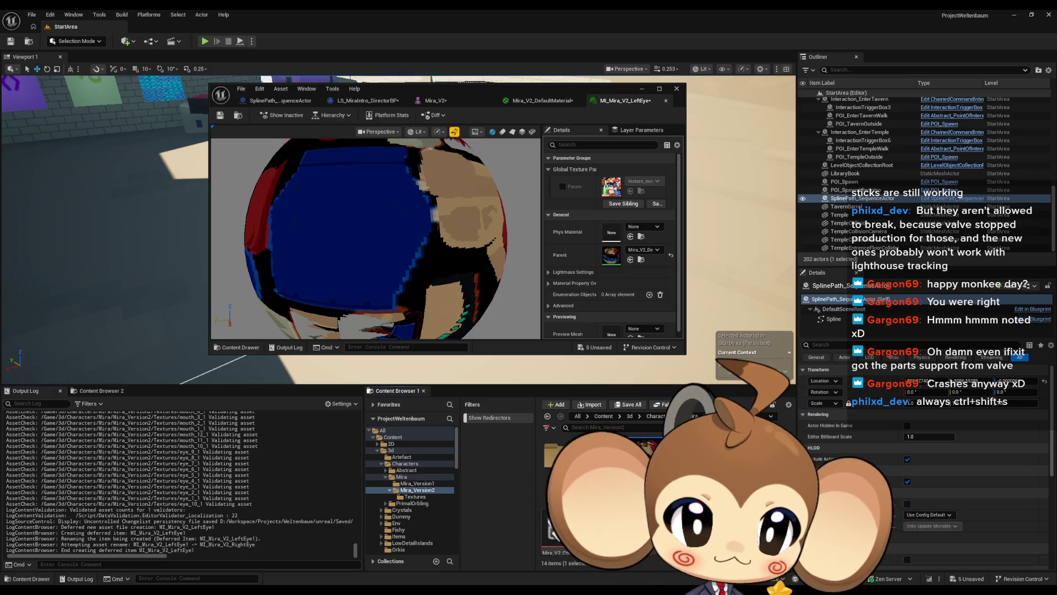
pyautogui.hotkey('ctrl', 'd')
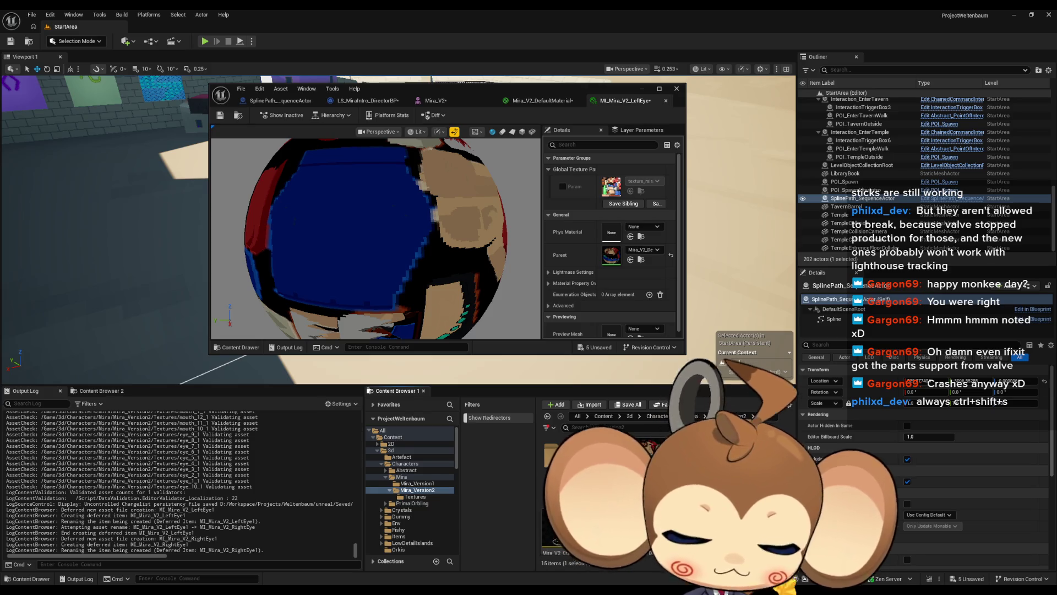
pyautogui.press('Return')
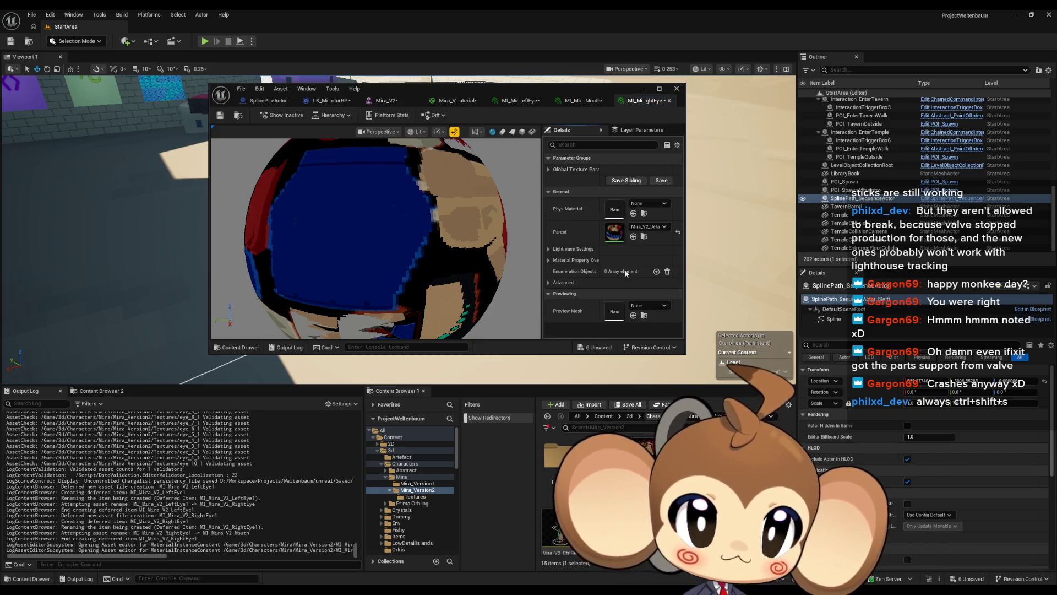
# Assign eye_1_1 to the left-eye instance's Param and save it.
pyautogui.click(523, 106)
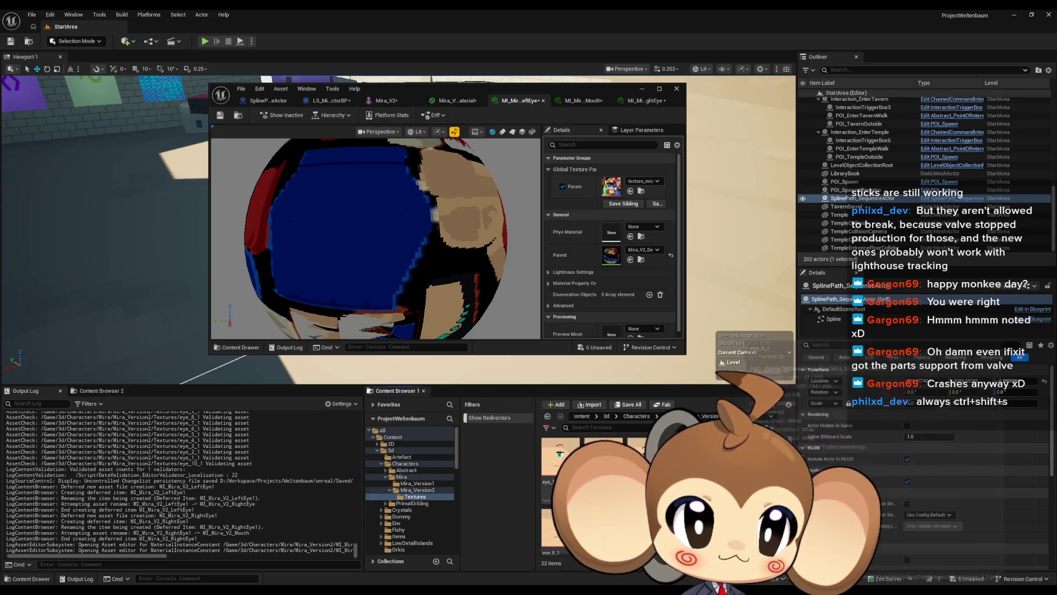
pyautogui.moveTo(559, 457); pyautogui.dragTo(612, 190)
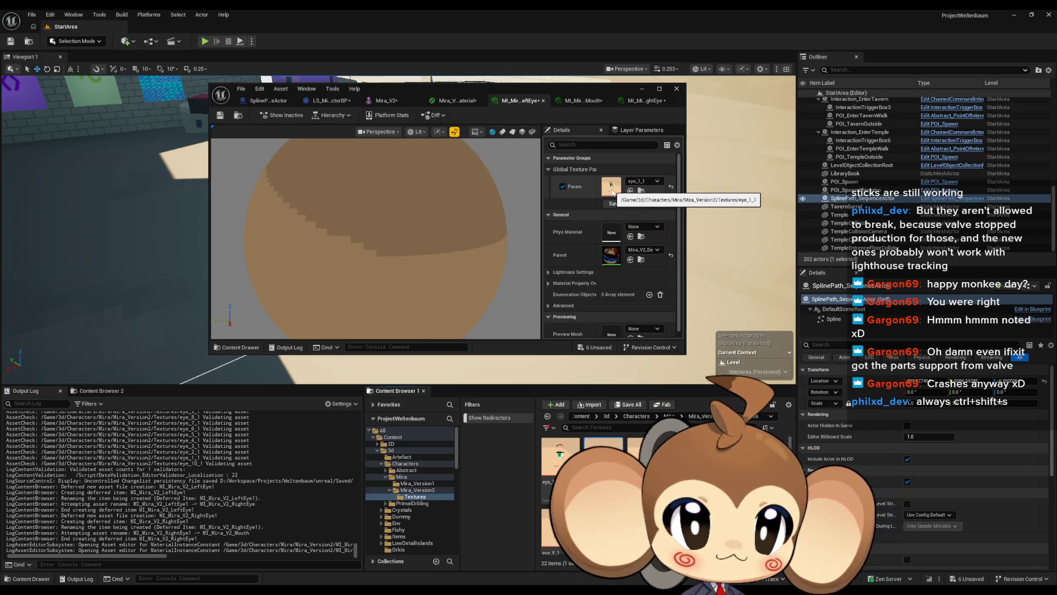
pyautogui.click(219, 116)
# Enable the Param texture override on MI_Mira_V2_Mouth and save it.
pyautogui.click(589, 100)
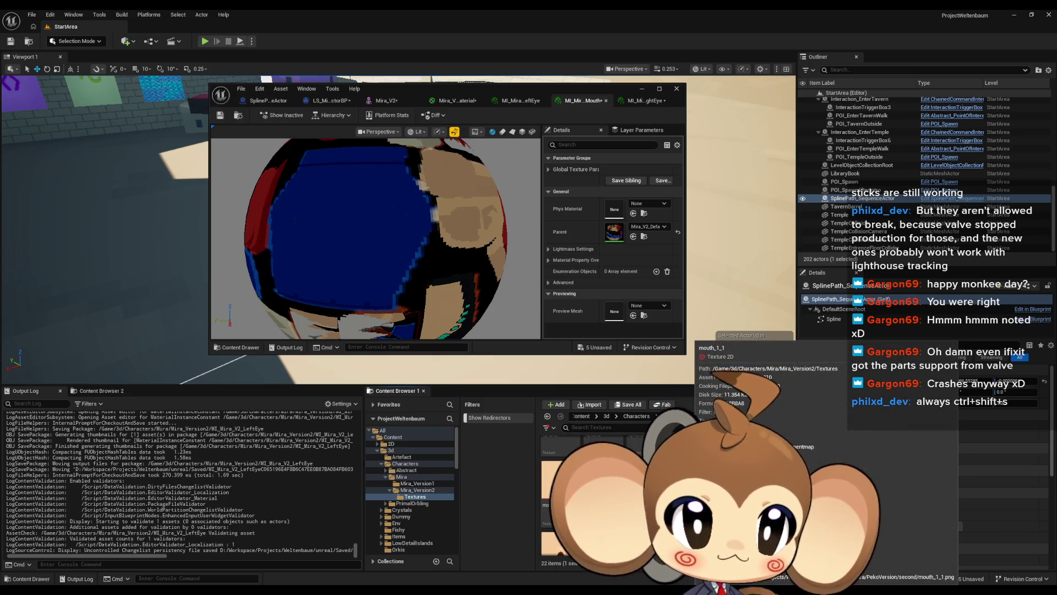
pyautogui.click(554, 170)
pyautogui.click(563, 186)
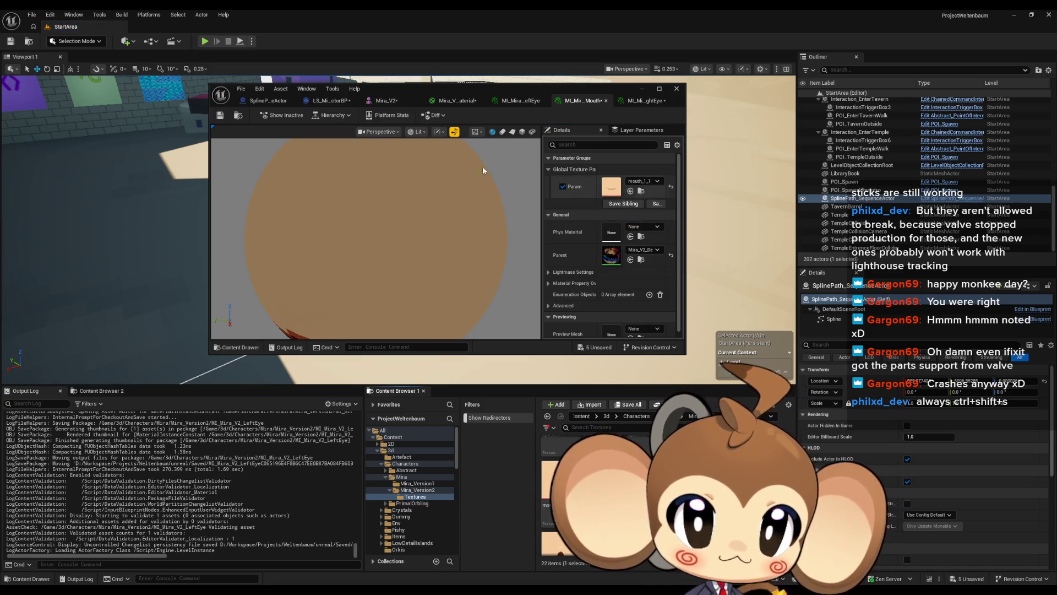
pyautogui.click(220, 115)
# Set MI_Mira_V2_RightEye's Param to eye_1_1 and save it.
pyautogui.click(644, 103)
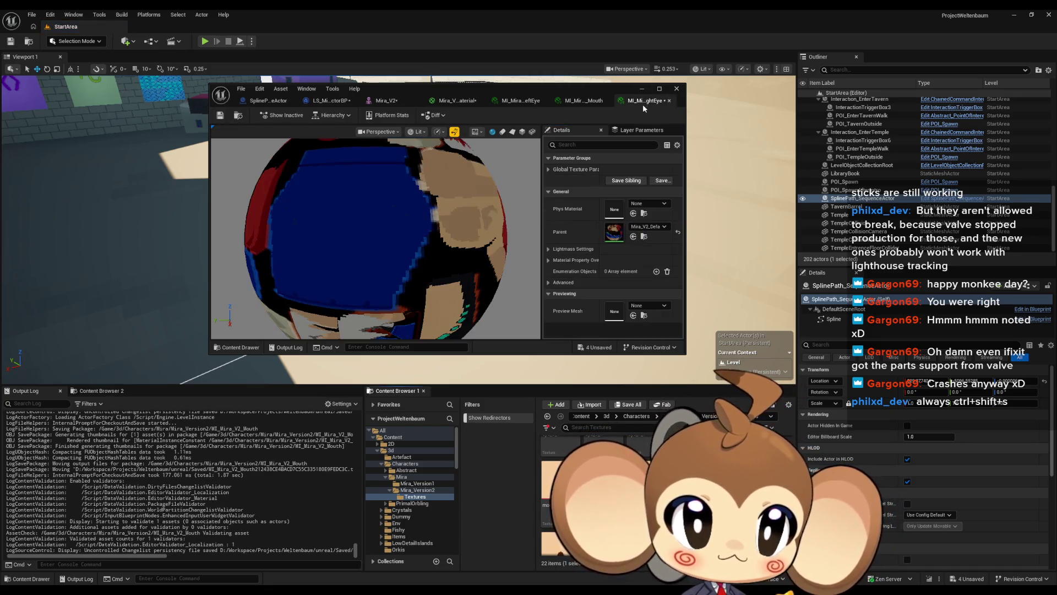
pyautogui.click(548, 170)
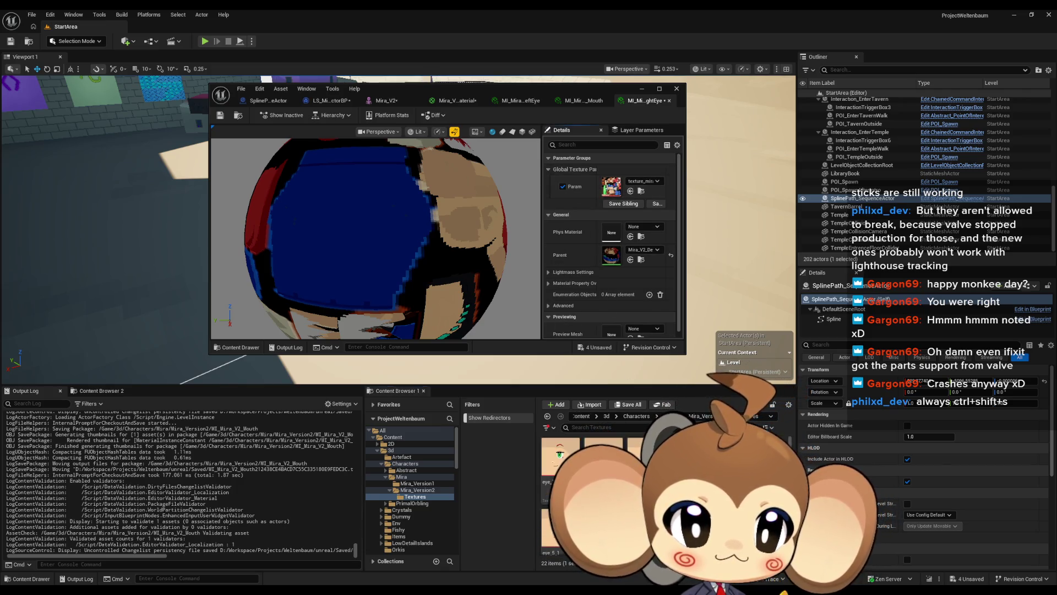
pyautogui.moveTo(597, 446); pyautogui.dragTo(617, 189)
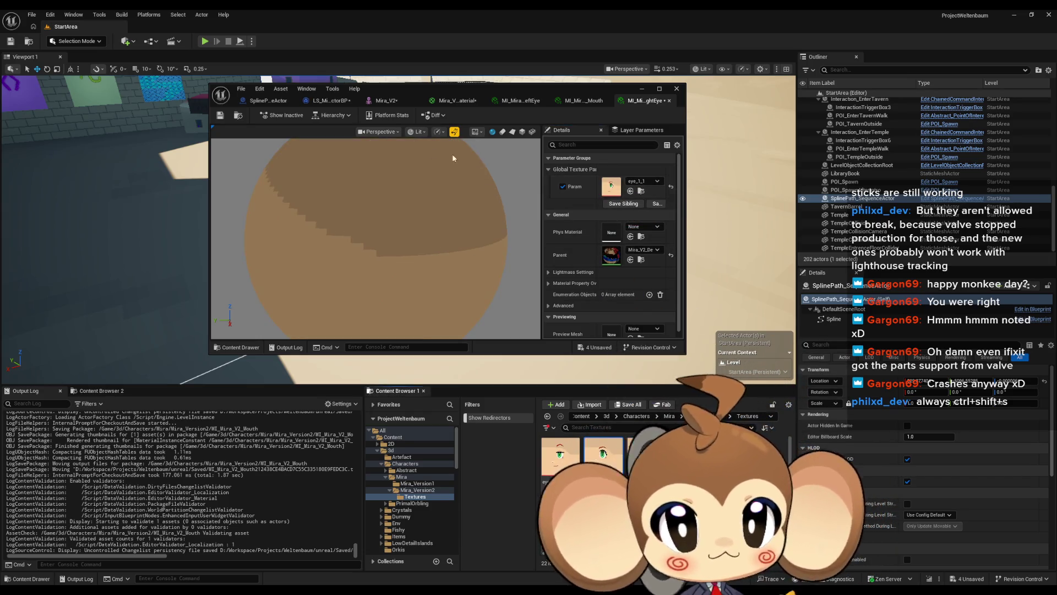
pyautogui.hotkey('ctrl', 's')
pyautogui.doubleClick(478, 86)
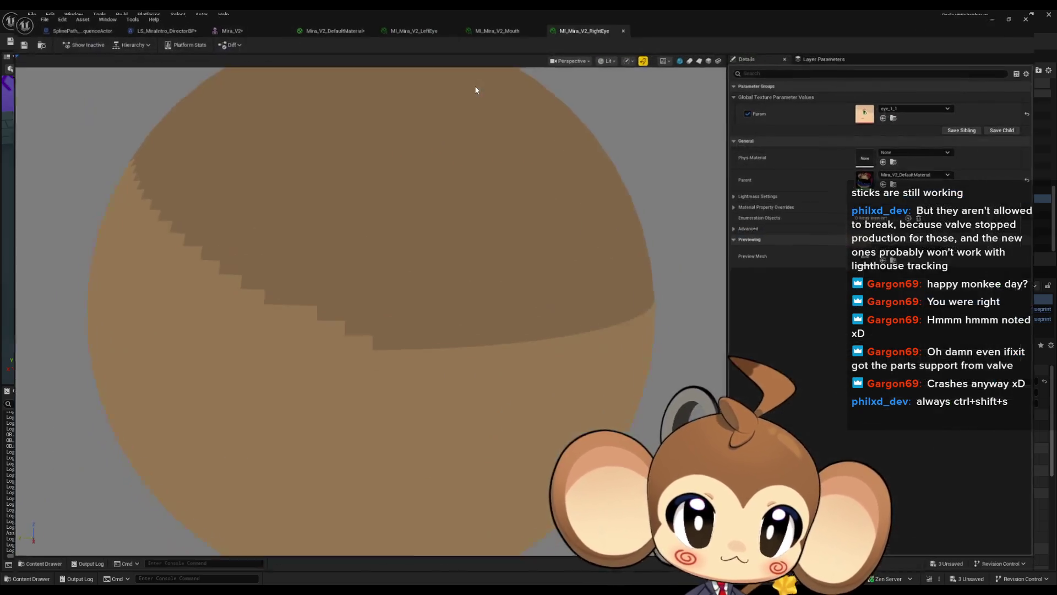
# In the Mira_V2 skeletal mesh editor, drag MI_Mira_V2_Mouth onto the material slots.
pyautogui.click(243, 26)
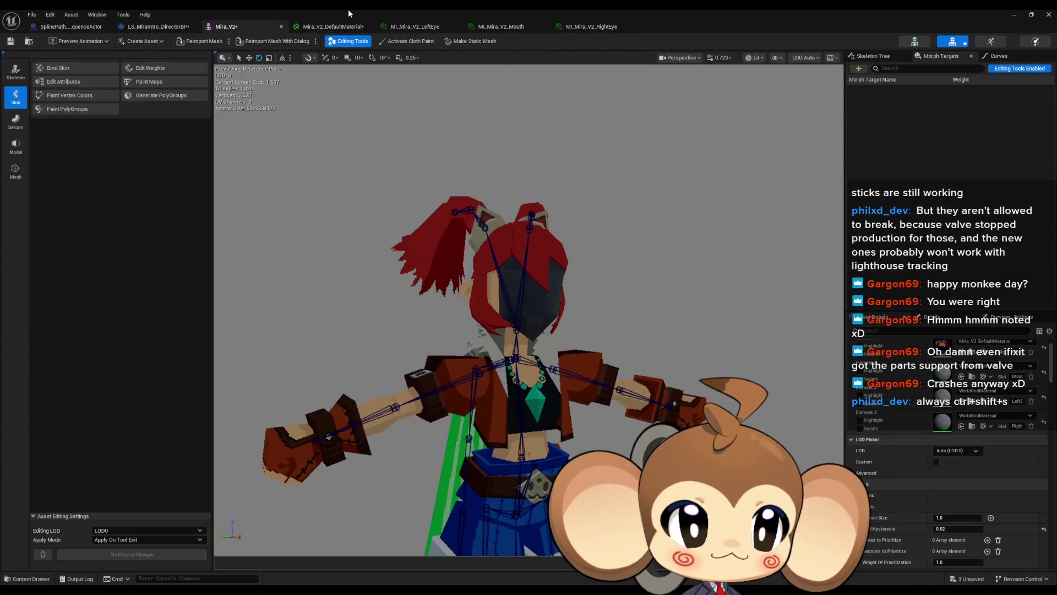
pyautogui.doubleClick(348, 9)
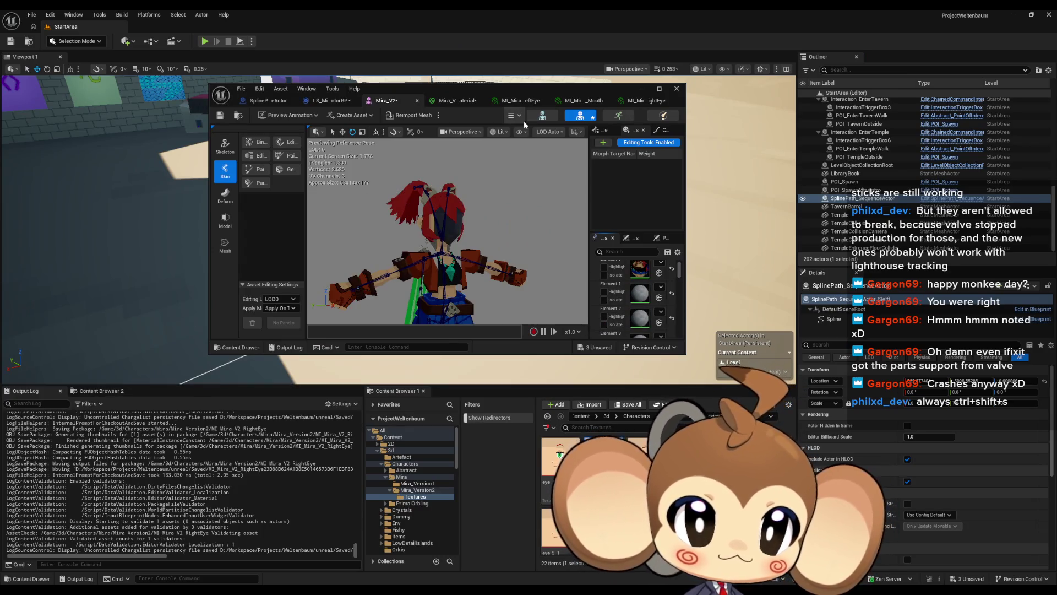
pyautogui.click(694, 416)
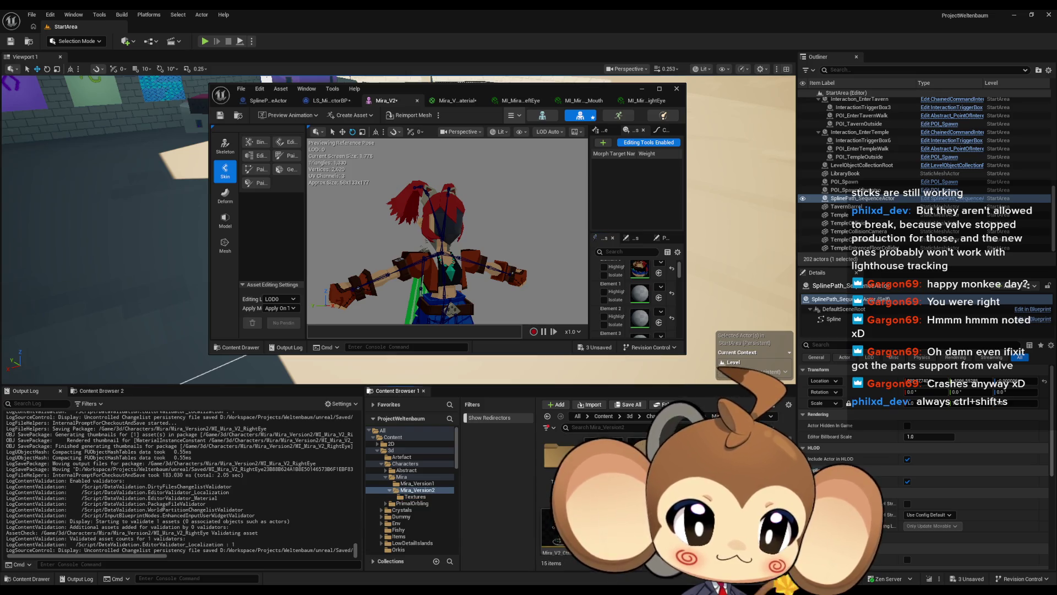
pyautogui.moveTo(605, 457); pyautogui.dragTo(636, 291)
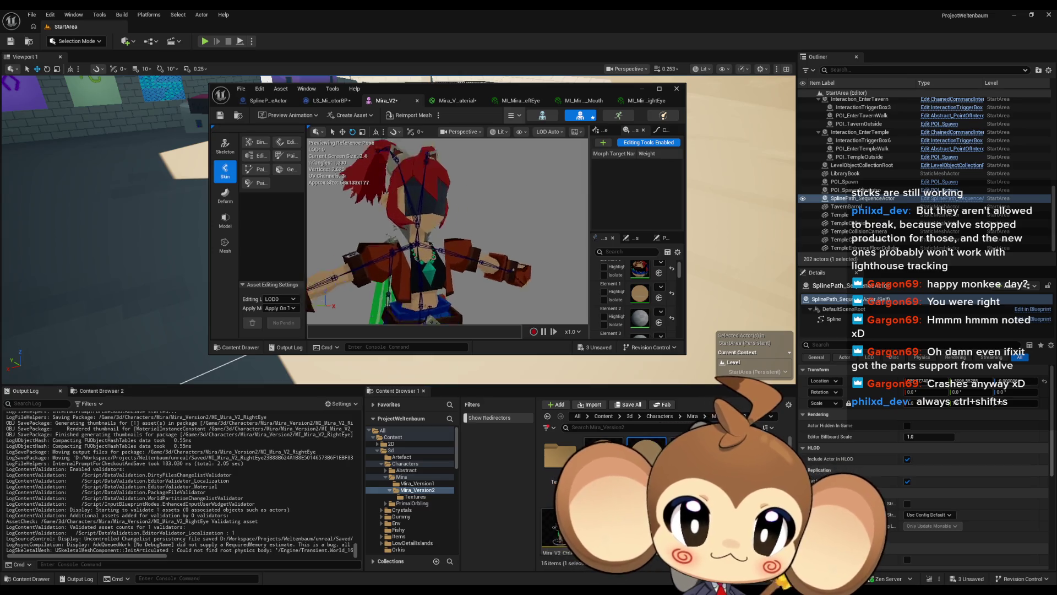
pyautogui.moveTo(519, 256); pyautogui.dragTo(520, 256)
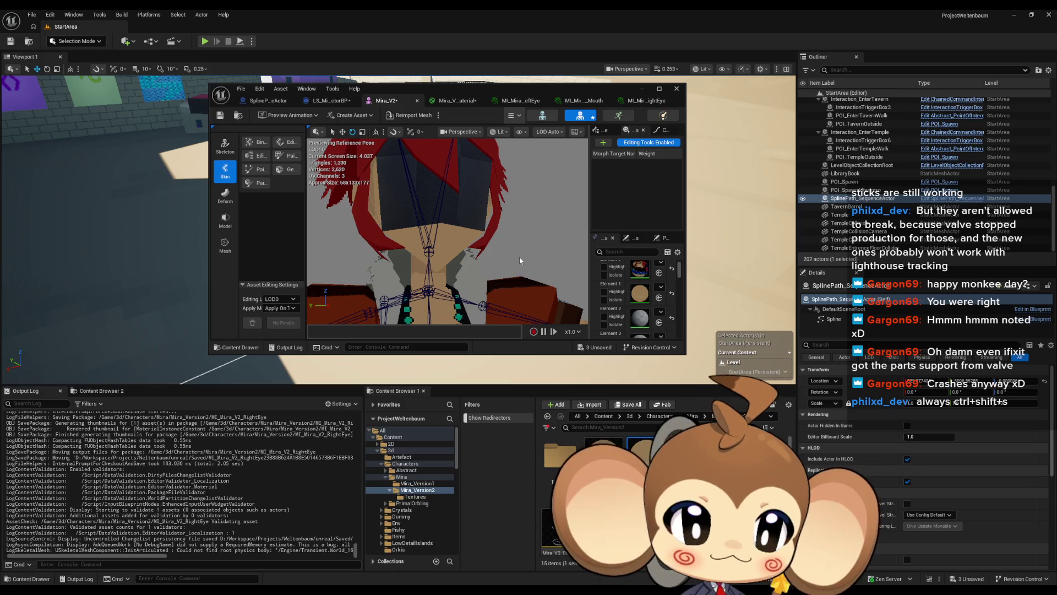
pyautogui.scroll(-2, 634, 315)
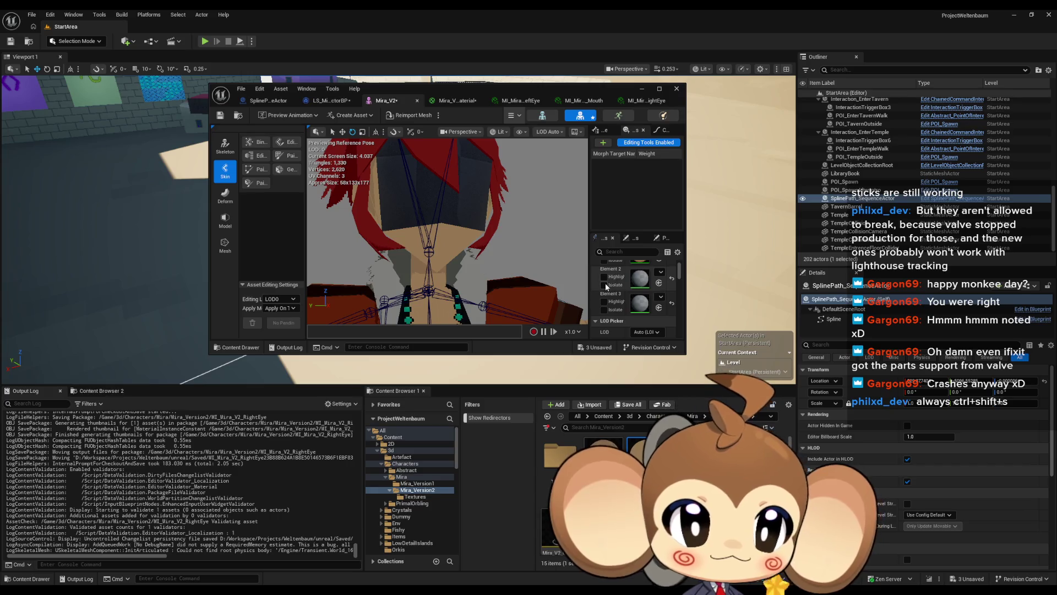
# Assign an eye material instance to Element 3 and orbit the preview to check it.
pyautogui.moveTo(603, 457); pyautogui.dragTo(643, 283)
pyautogui.moveTo(603, 456)
pyautogui.mouseDown()
pyautogui.moveTo(633, 330)
pyautogui.moveTo(683, 330)
pyautogui.moveTo(640, 306)
pyautogui.mouseUp()
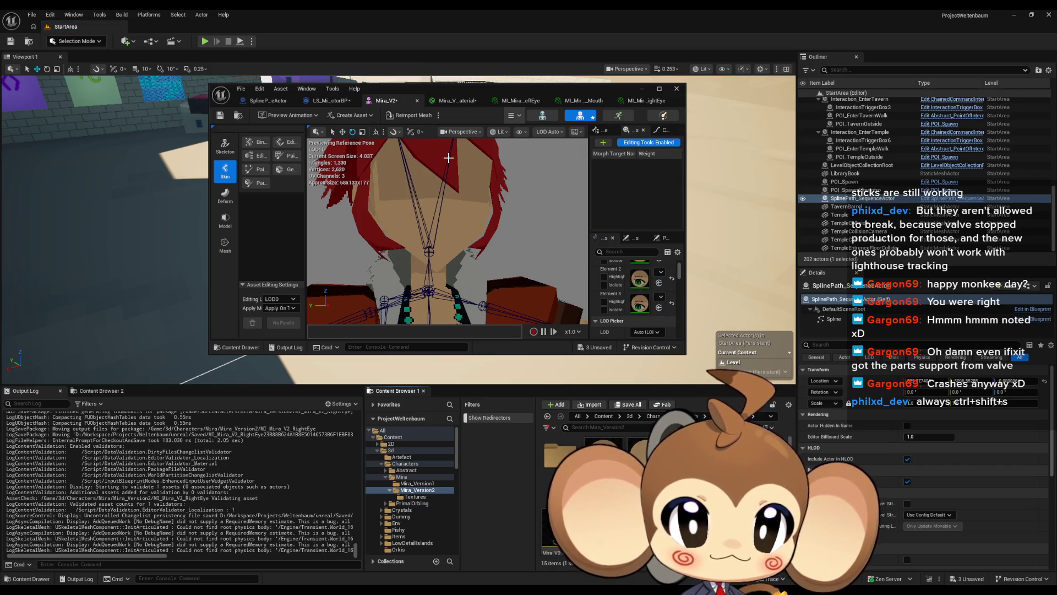
pyautogui.scroll(-5, 449, 167)
pyautogui.moveTo(446, 232)
pyautogui.mouseDown()
pyautogui.moveTo(352, 231)
pyautogui.moveTo(353, 204)
pyautogui.moveTo(347, 231)
pyautogui.moveTo(330, 236)
pyautogui.moveTo(330, 209)
pyautogui.mouseUp()
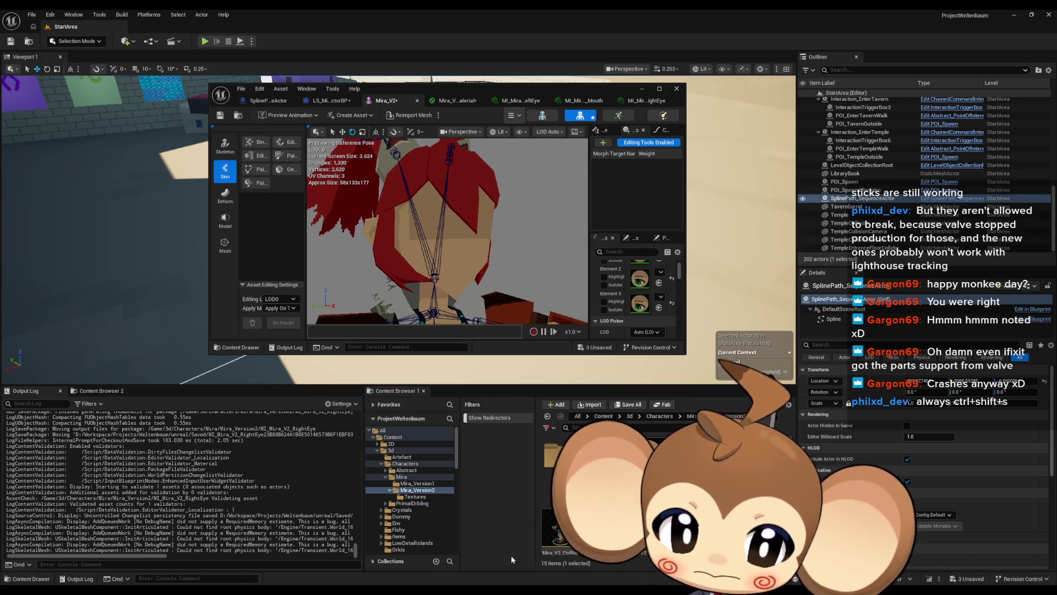
pyautogui.moveTo(432, 589)
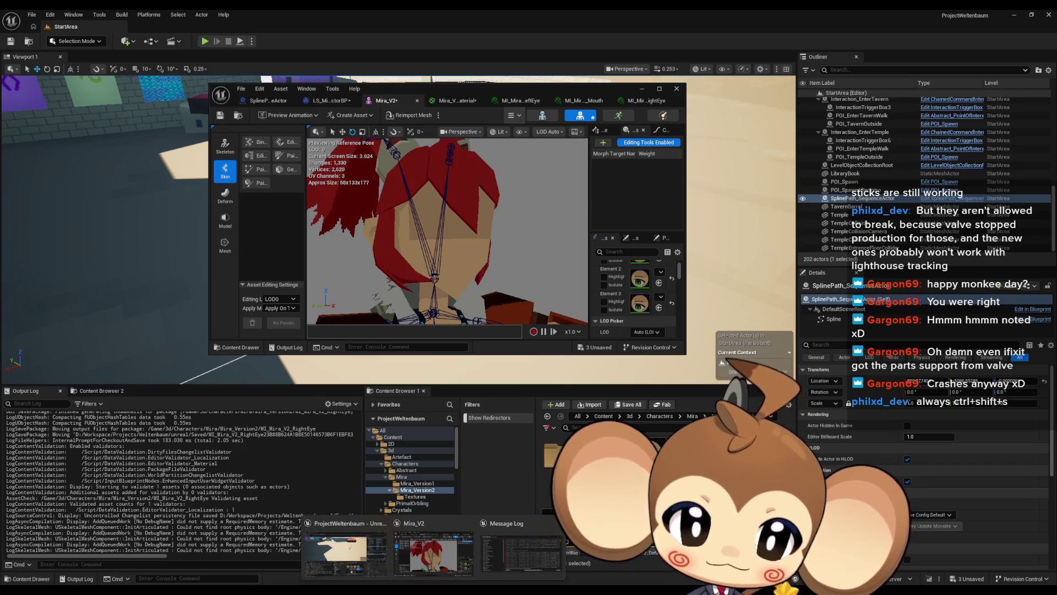
# Return to Blender, level the view, and select belt.002 then head.001.
pyautogui.moveTo(234, 589)
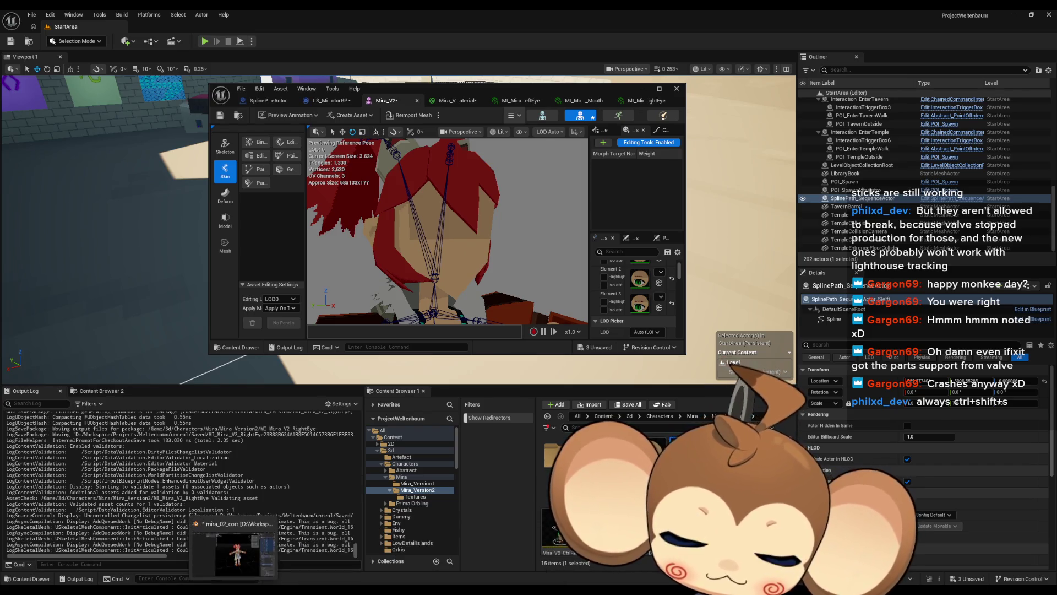
pyautogui.click(234, 551)
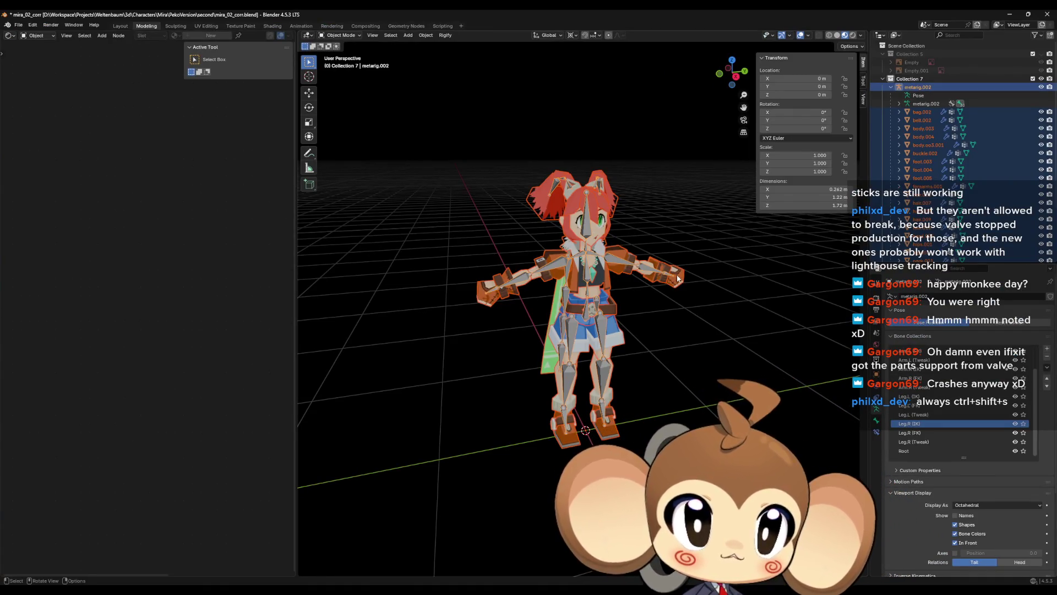
pyautogui.rightClick(692, 234)
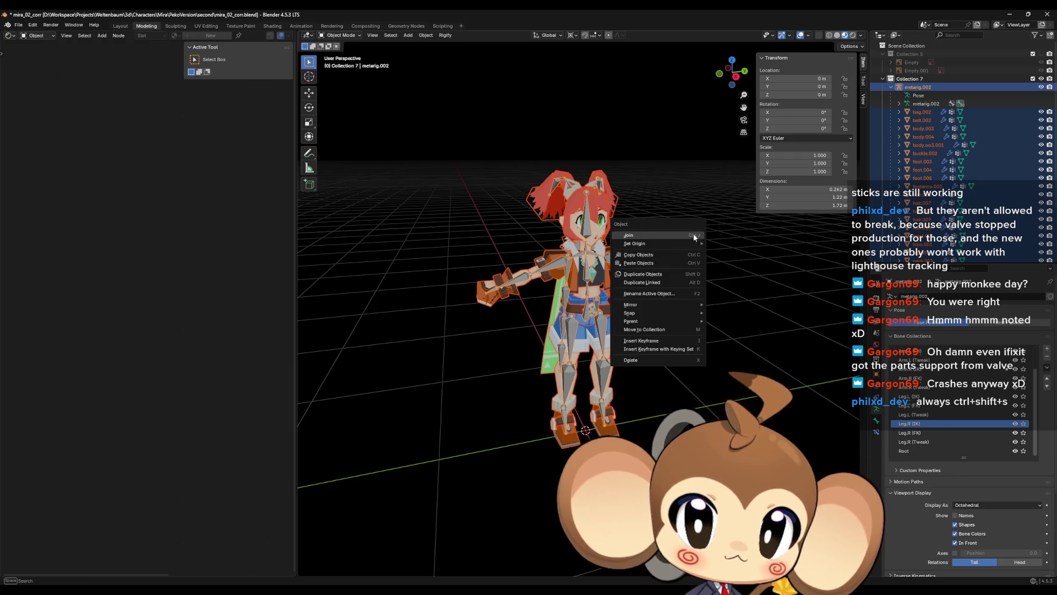
pyautogui.moveTo(692, 223); pyautogui.dragTo(694, 206)
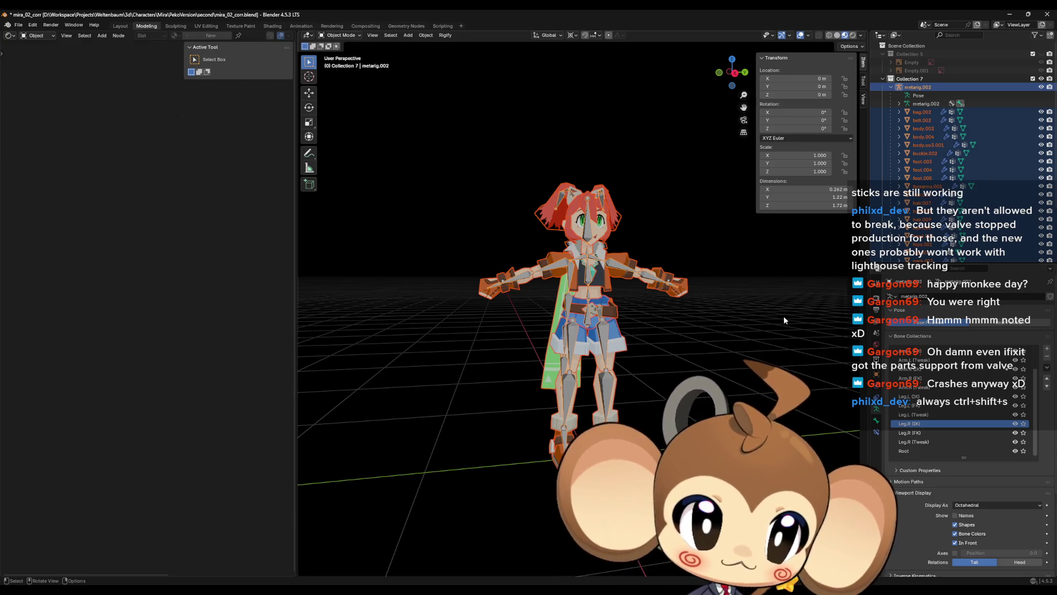
pyautogui.click(924, 121)
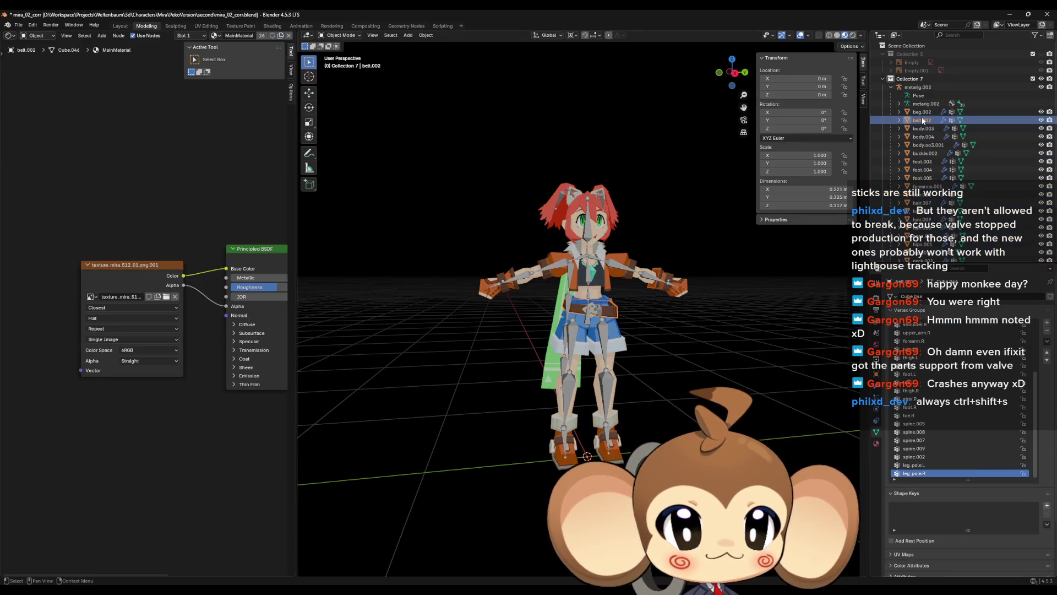
pyautogui.click(600, 229)
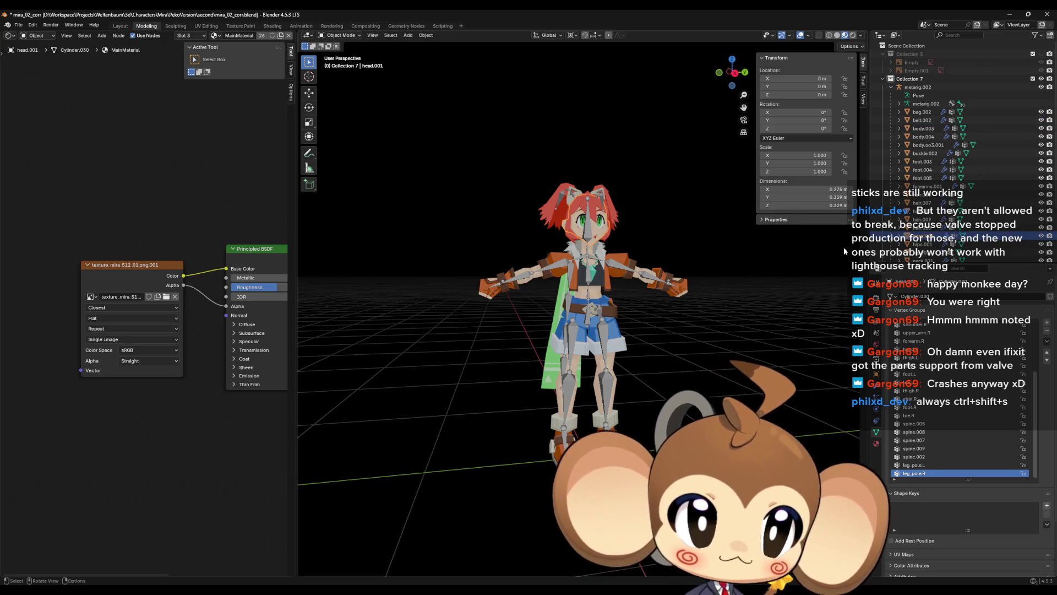
# Inspect head.001's MouthMat material and UV map and crystal.001, then select metarig.002 with its child meshes.
pyautogui.scroll(2, 767, 265)
pyautogui.click(876, 443)
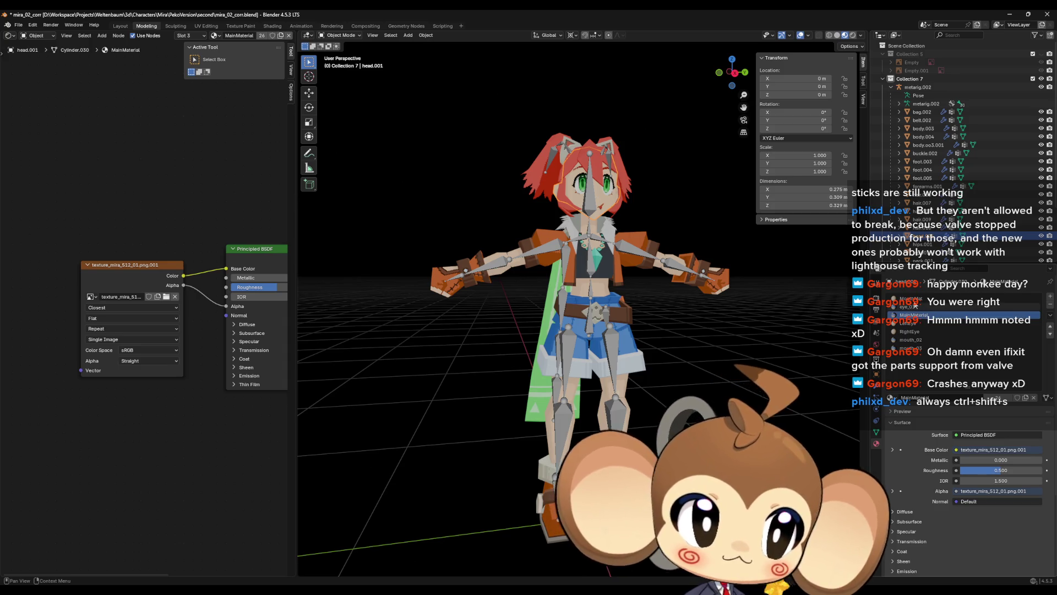
pyautogui.click(936, 298)
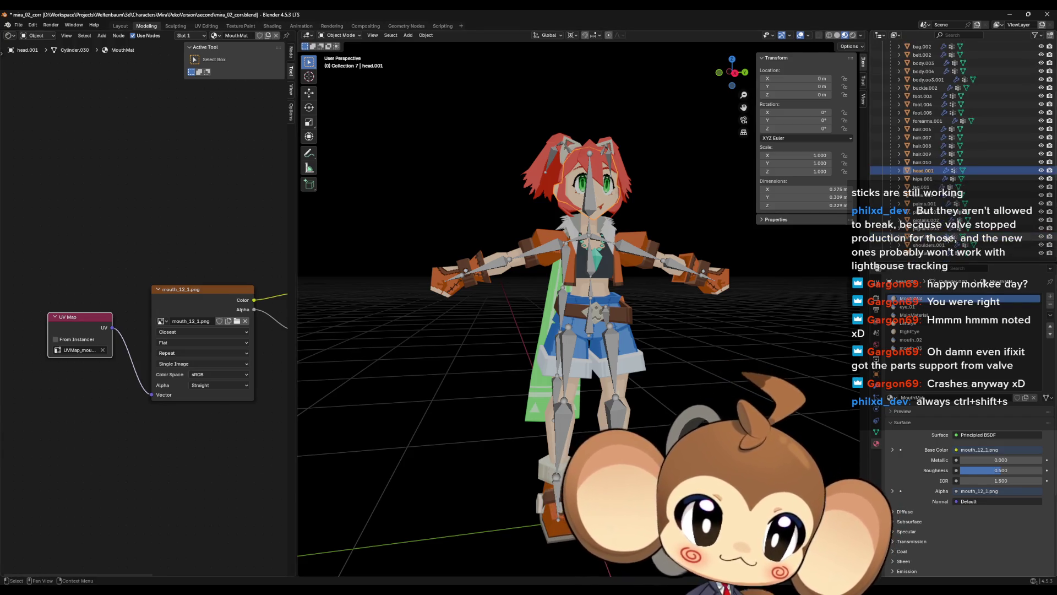
pyautogui.click(928, 213)
pyautogui.click(918, 87)
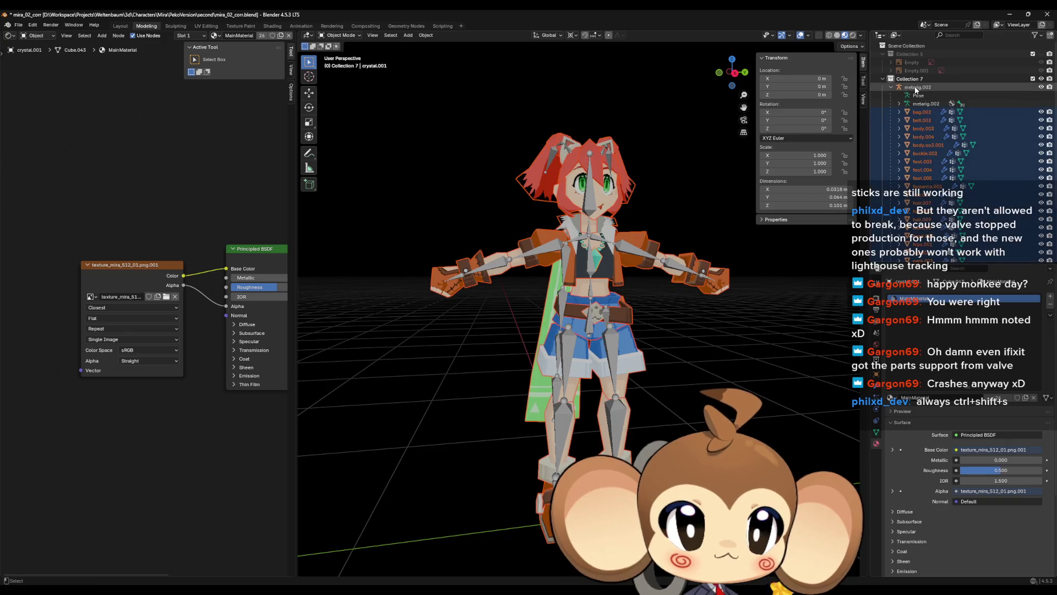
pyautogui.click(19, 25)
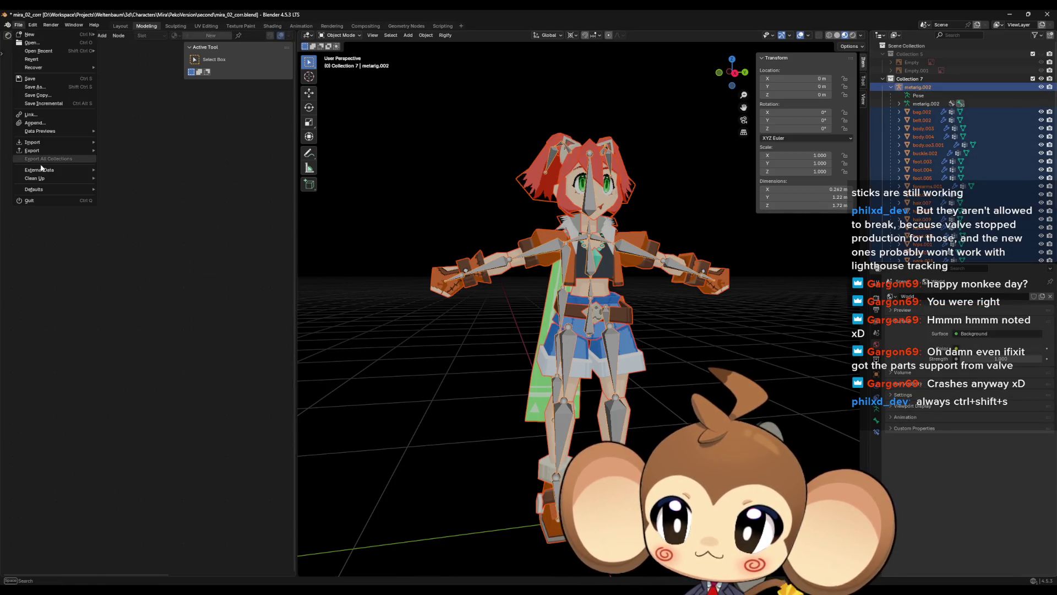
# Start an FBX export of the rig to Mira_V2.fbx.
pyautogui.moveTo(56, 151)
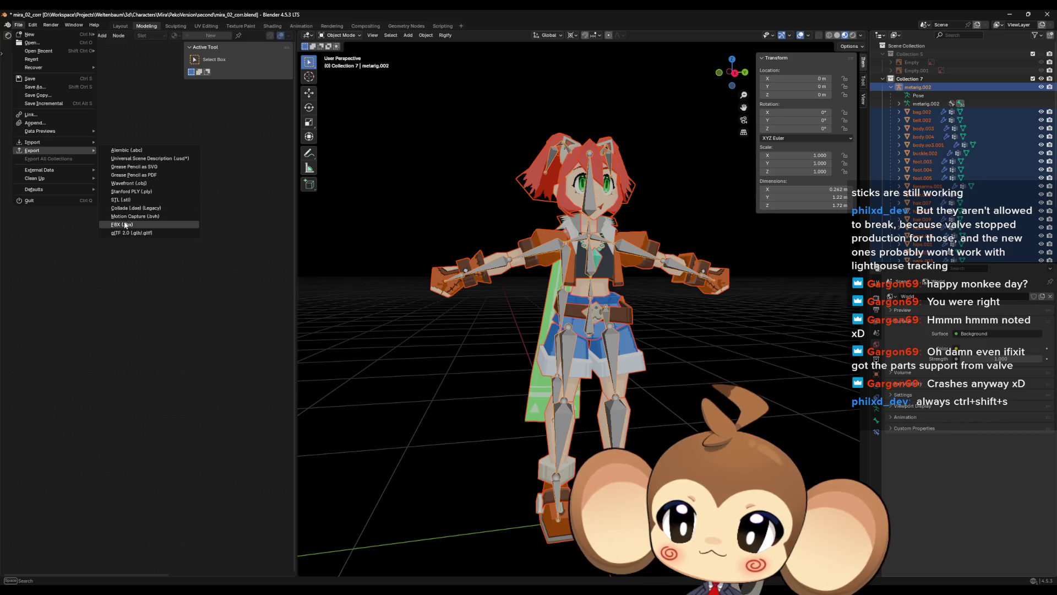
pyautogui.click(121, 224)
pyautogui.click(435, 213)
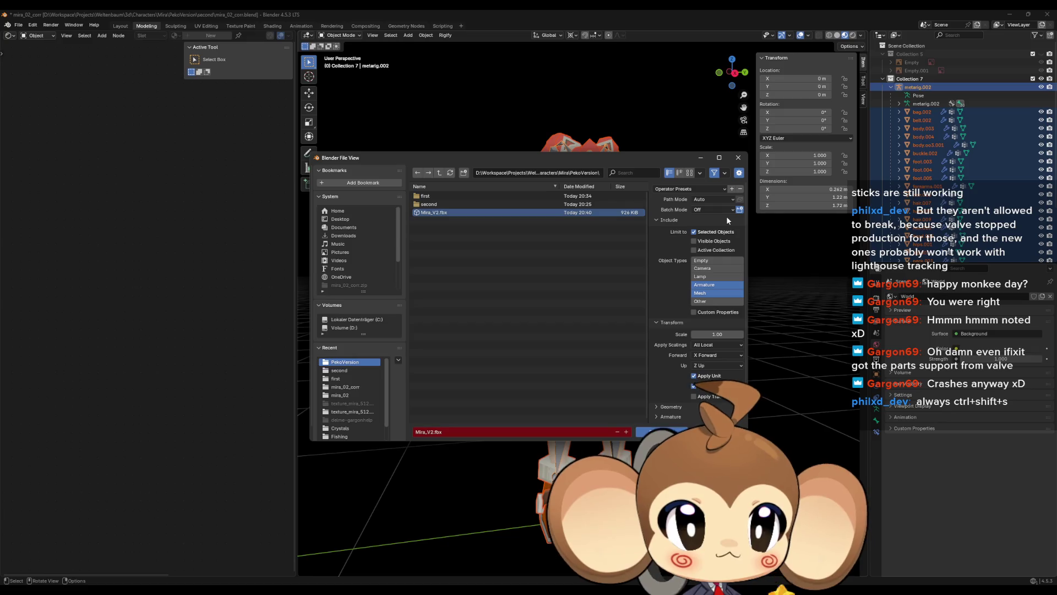
# Review the Include, Transform, Geometry, Armature and Animation export sections, leaving them collapsed.
pyautogui.scroll(-1, 689, 222)
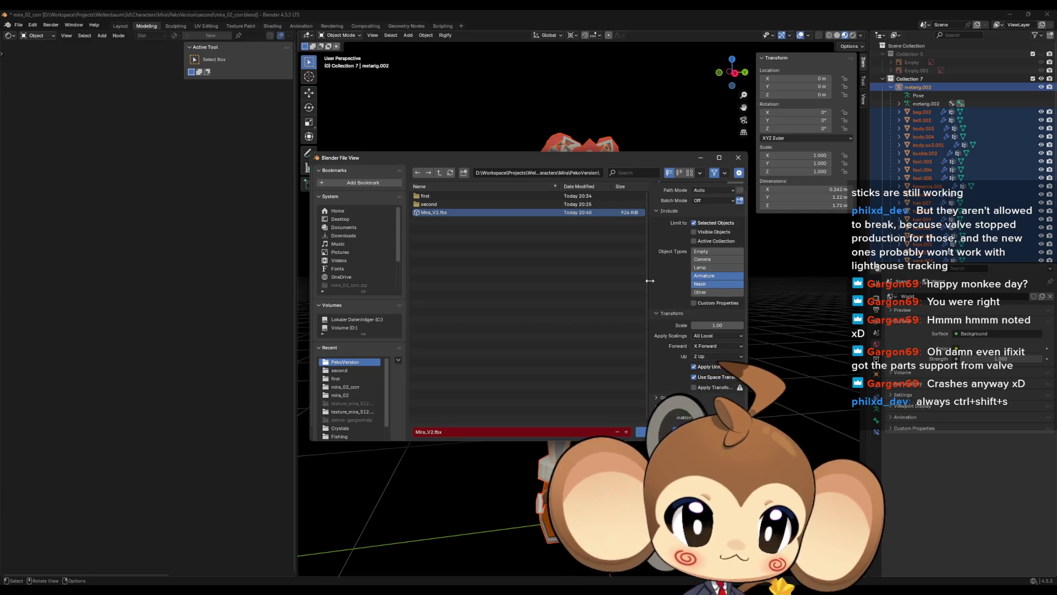
pyautogui.click(656, 314)
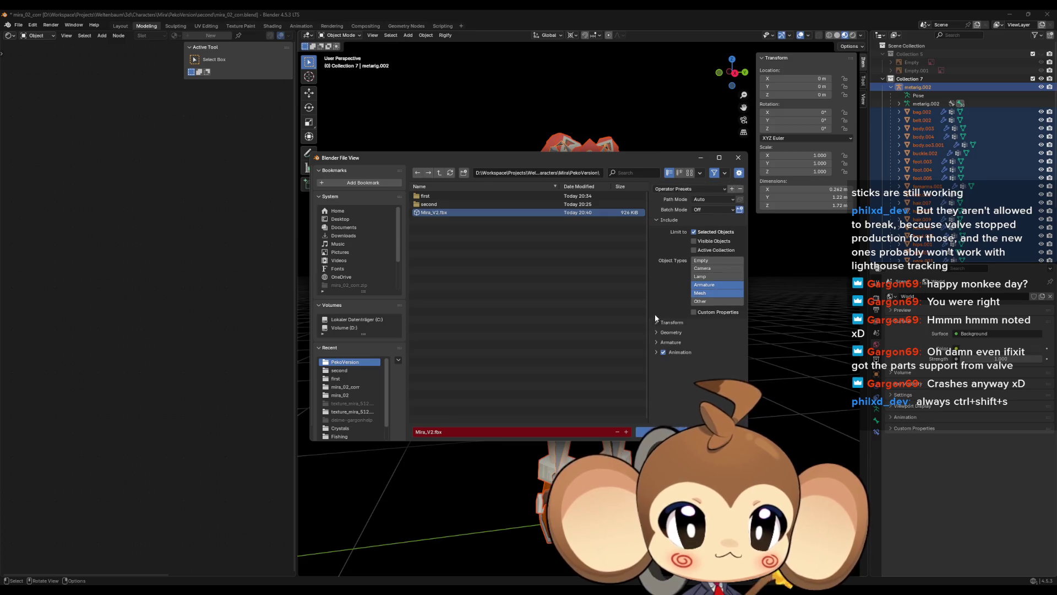
pyautogui.click(656, 219)
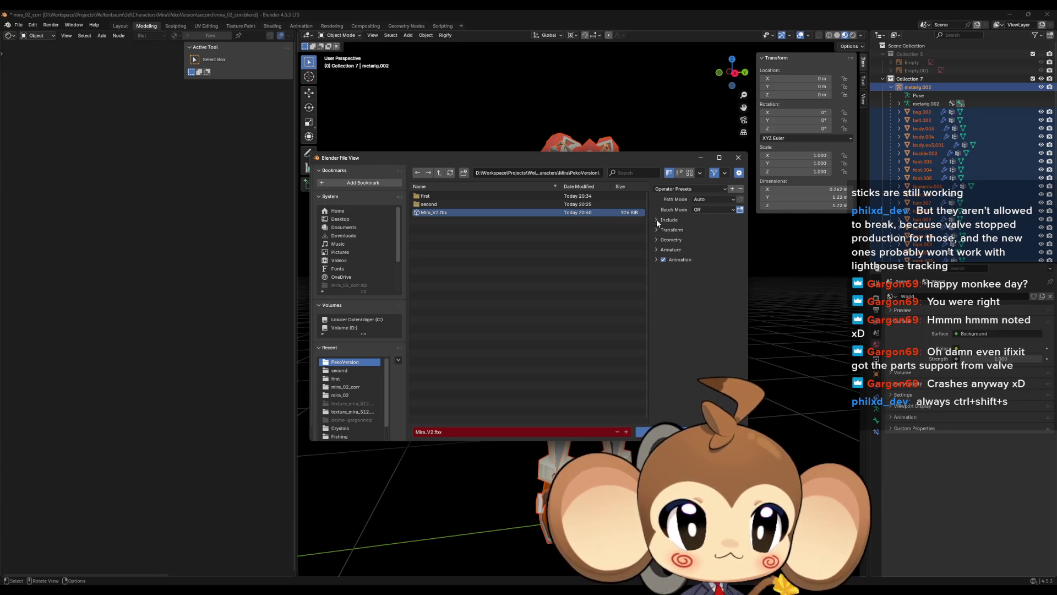
pyautogui.click(657, 229)
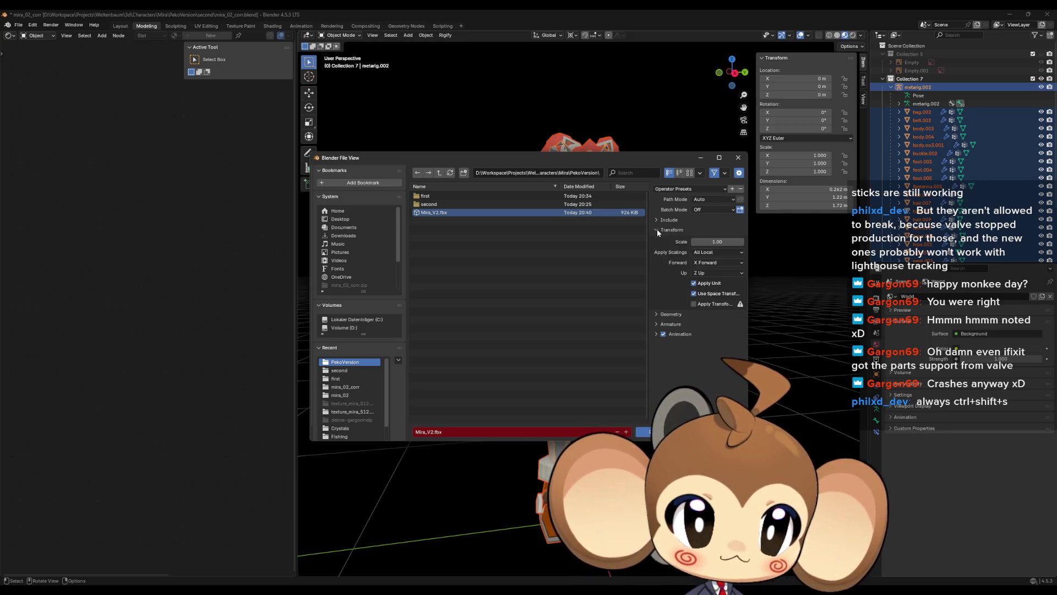
pyautogui.click(657, 230)
pyautogui.click(655, 239)
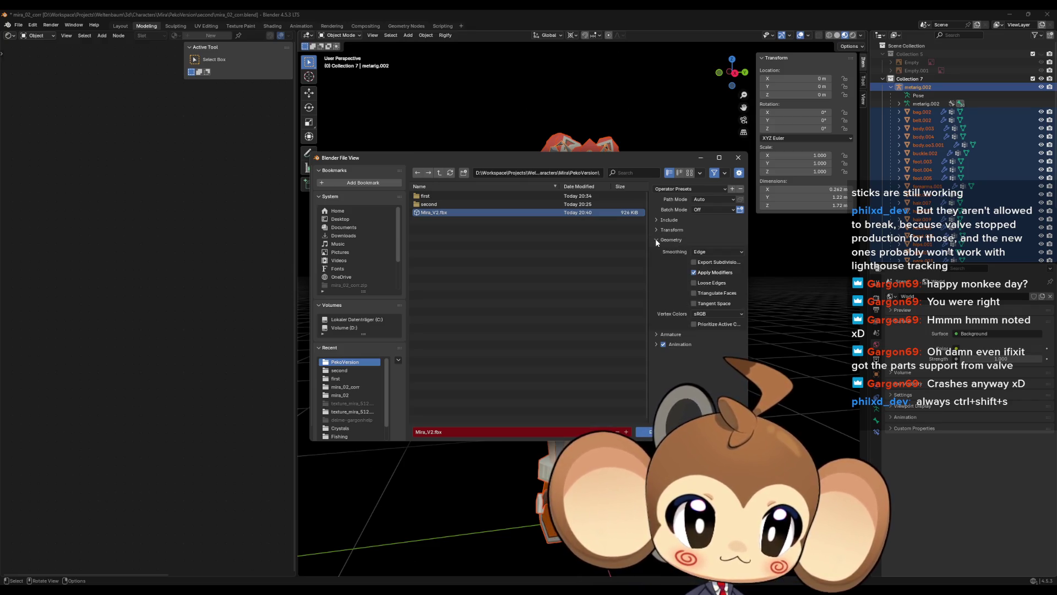
pyautogui.click(656, 241)
pyautogui.click(657, 252)
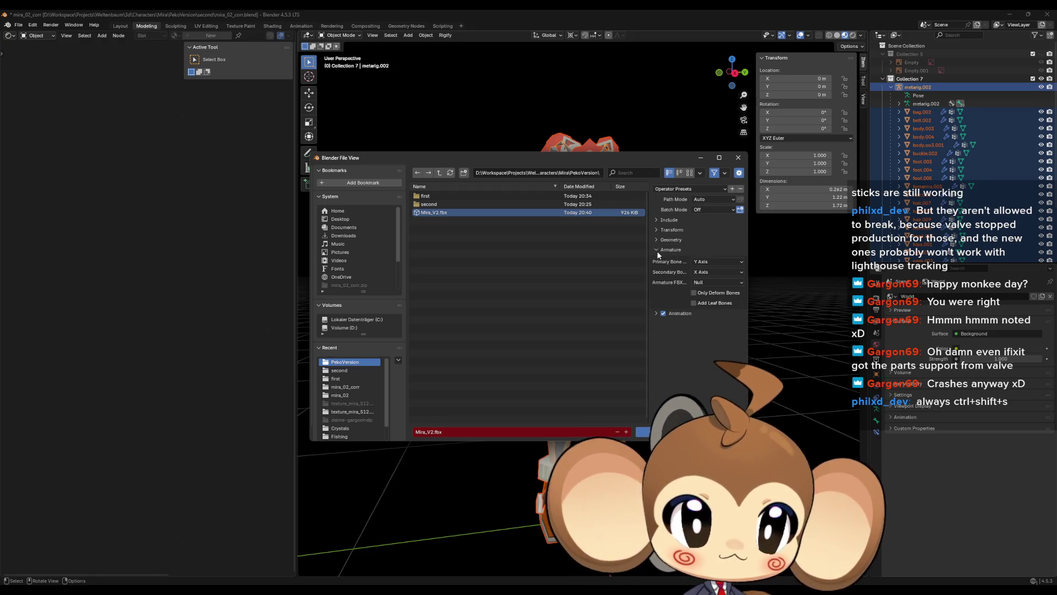
pyautogui.click(655, 259)
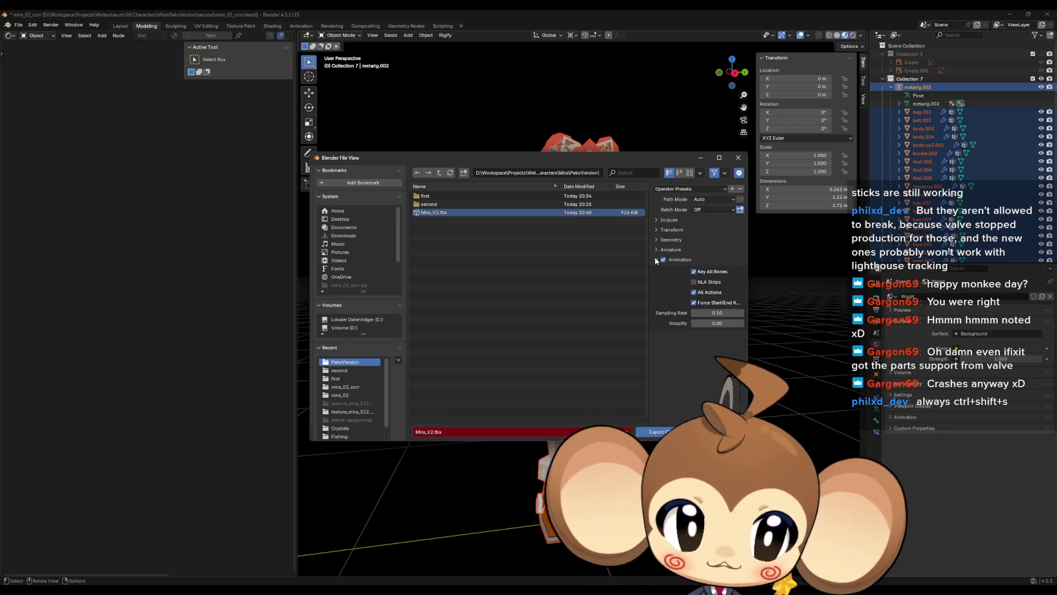
pyautogui.click(655, 256)
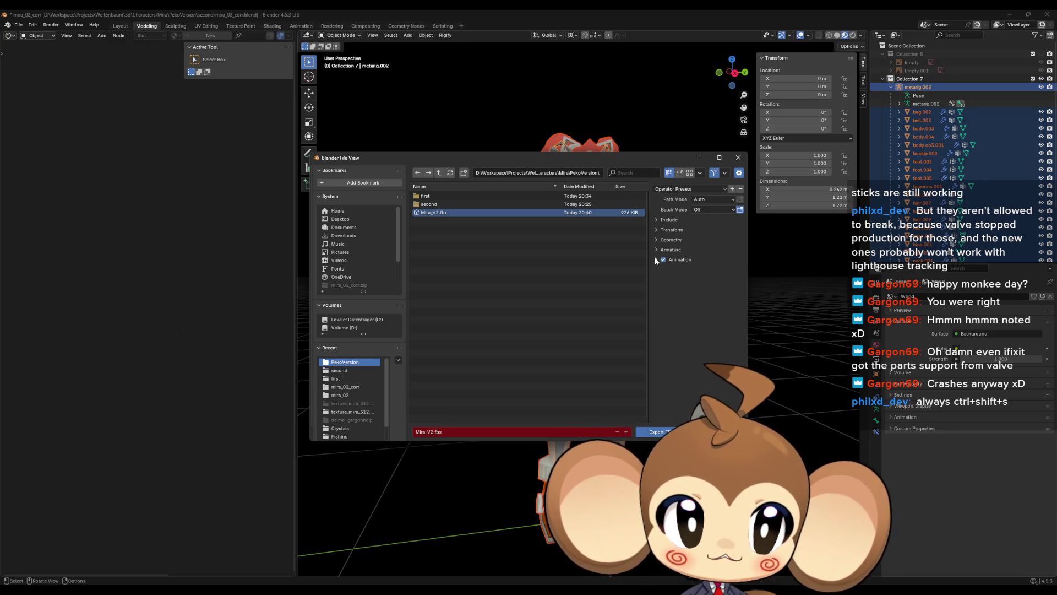
# Move the export dialog off the character and bring the Reddit thread up full screen.
pyautogui.moveTo(535, 157)
pyautogui.mouseDown()
pyautogui.moveTo(630, 380)
pyautogui.moveTo(593, 330)
pyautogui.mouseUp()
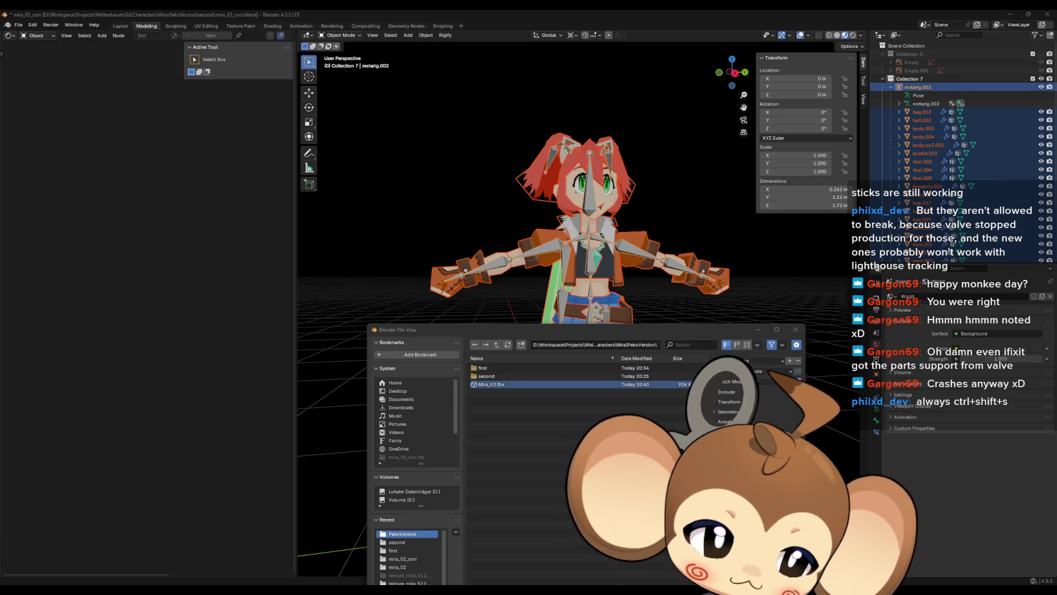
pyautogui.hotkey('alt', 'Tab')
pyautogui.doubleClick(449, 205)
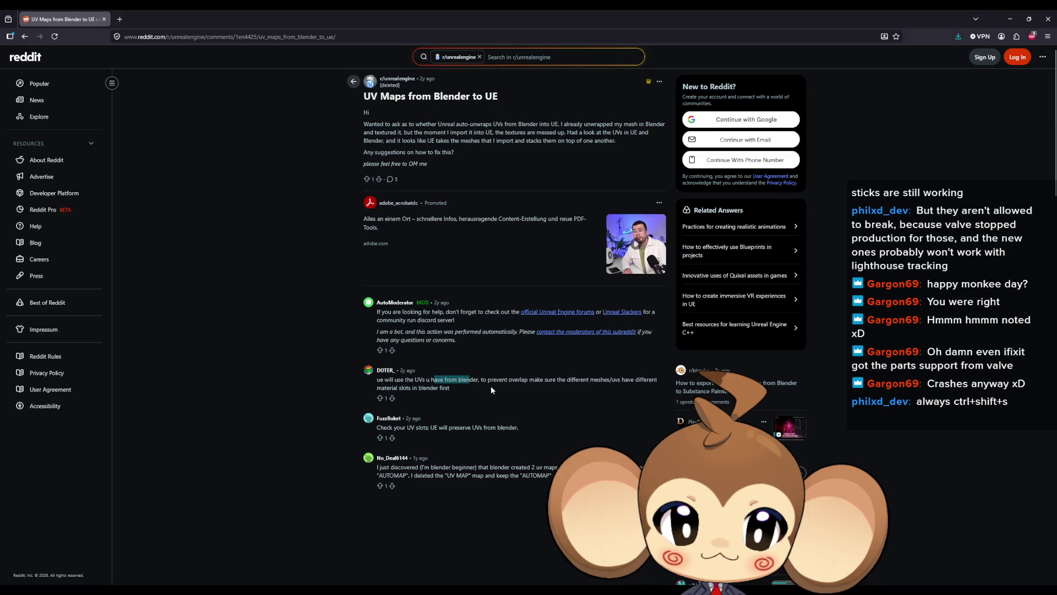
# Highlight the comments on avoiding UV overlap and UE preserving UVs, then minimize the browser.
pyautogui.moveTo(531, 380); pyautogui.dragTo(544, 380)
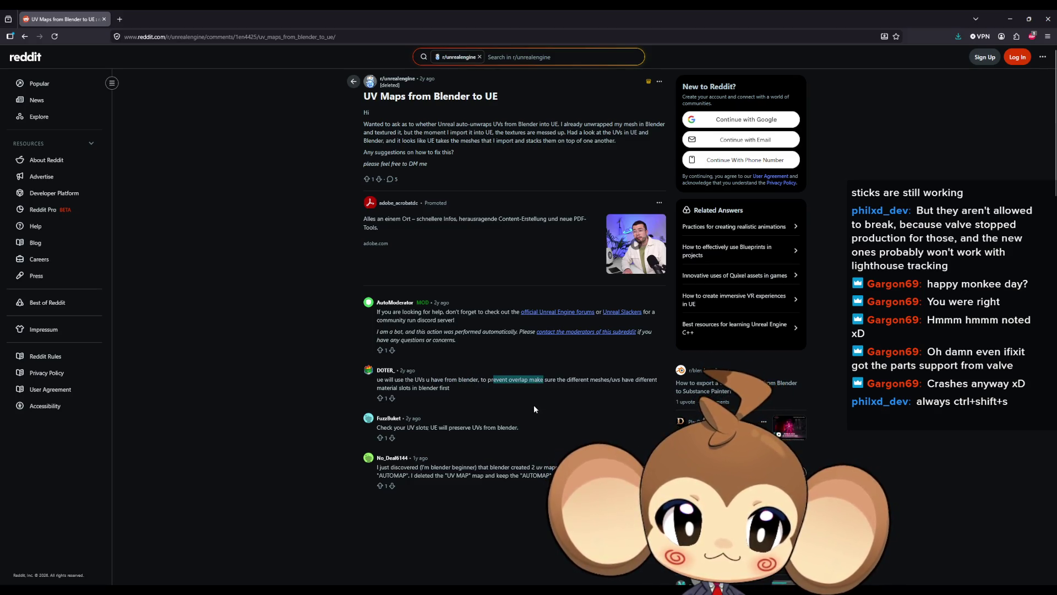
pyautogui.click(405, 387)
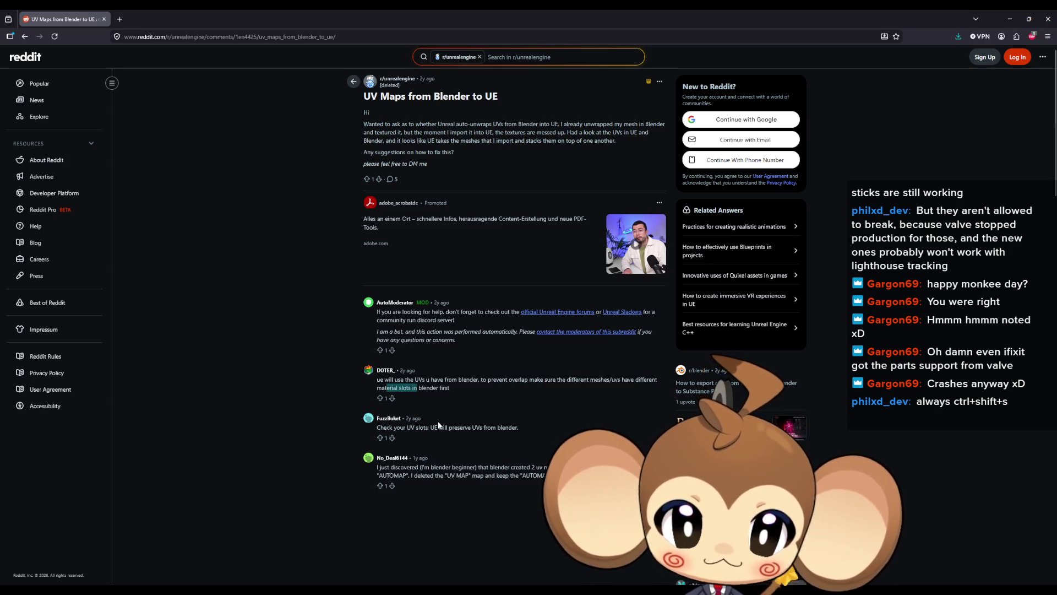
pyautogui.moveTo(377, 427); pyautogui.dragTo(477, 433)
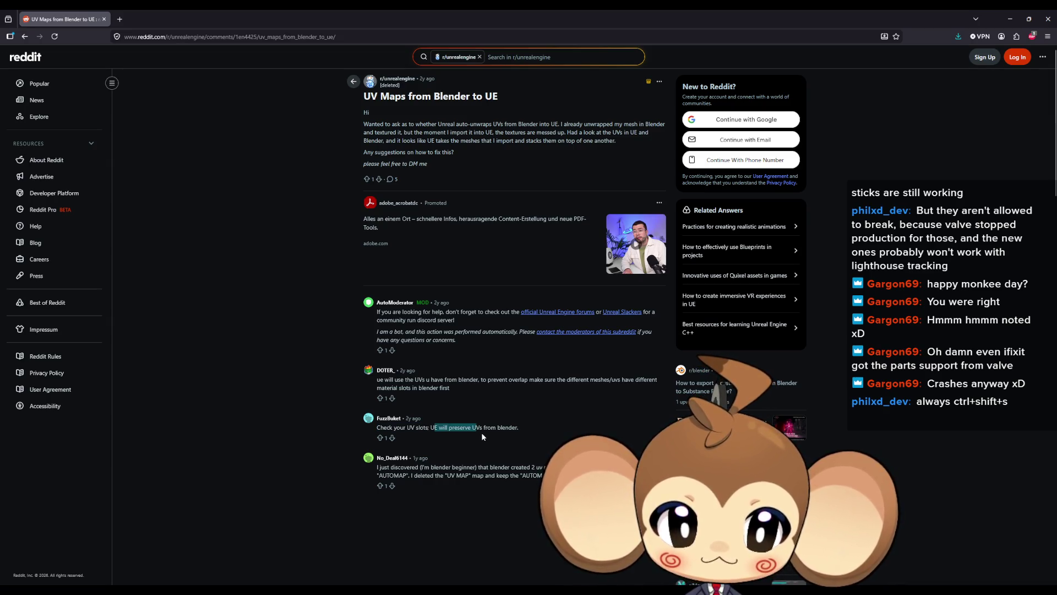
pyautogui.click(1010, 19)
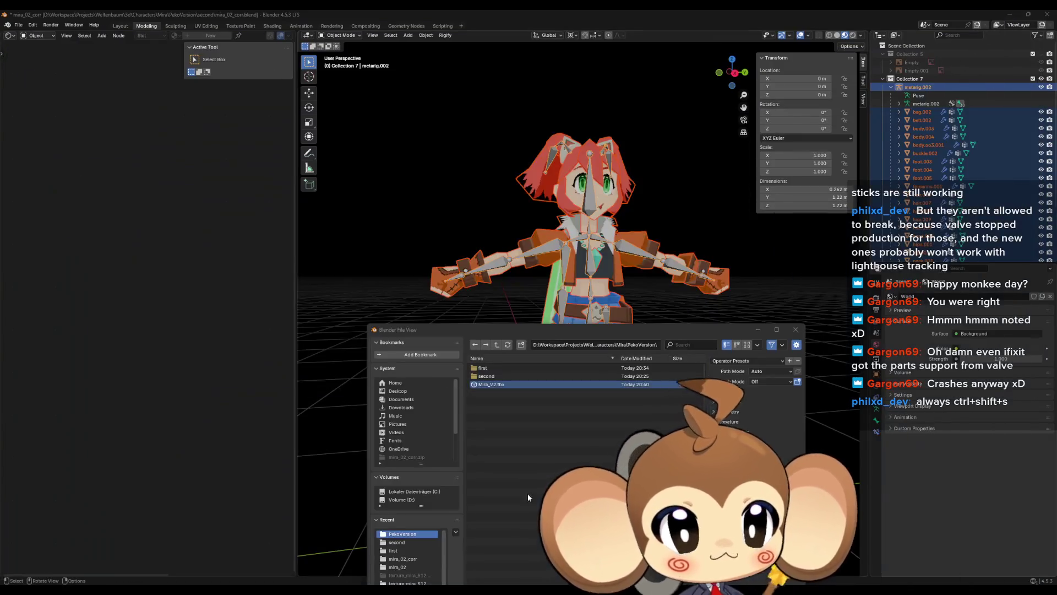
# Maximize the Mira_V2 mesh editor and scroll its Details to review material slots and LOD settings.
pyautogui.moveTo(433, 589)
pyautogui.click(433, 551)
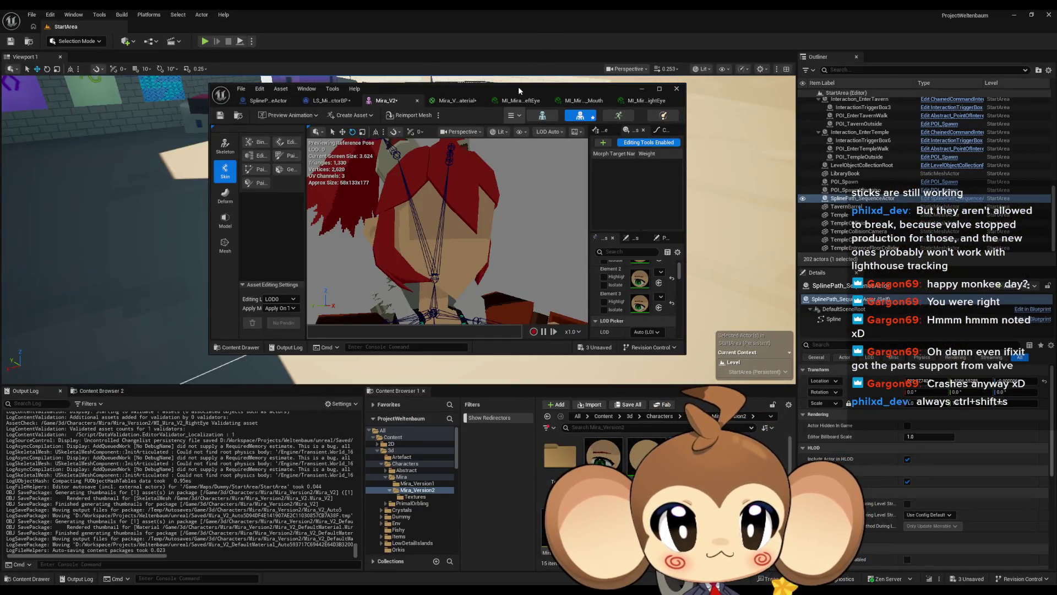
pyautogui.doubleClick(518, 87)
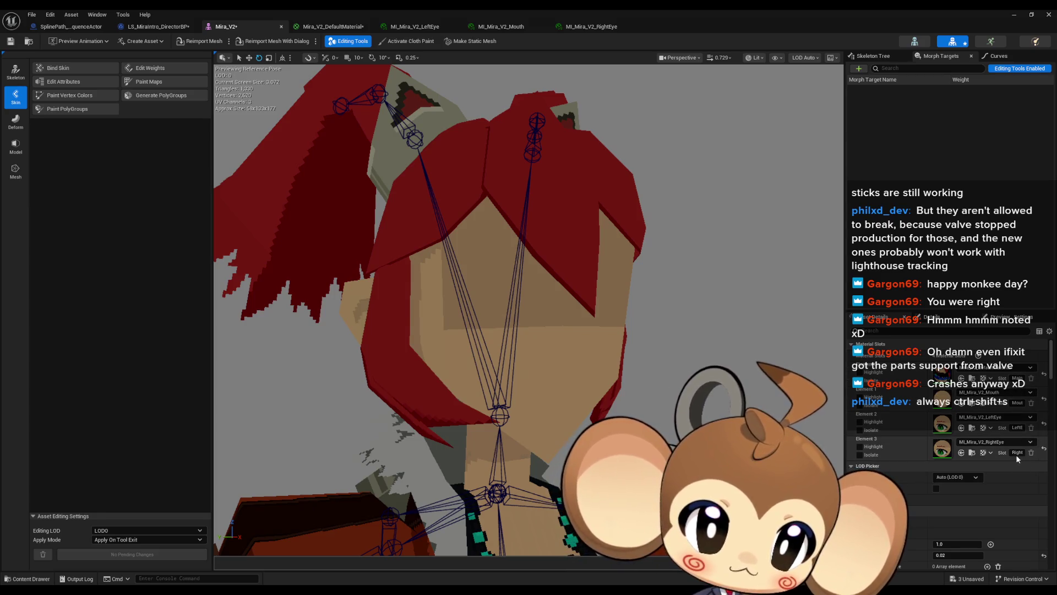
pyautogui.scroll(-3, 1016, 457)
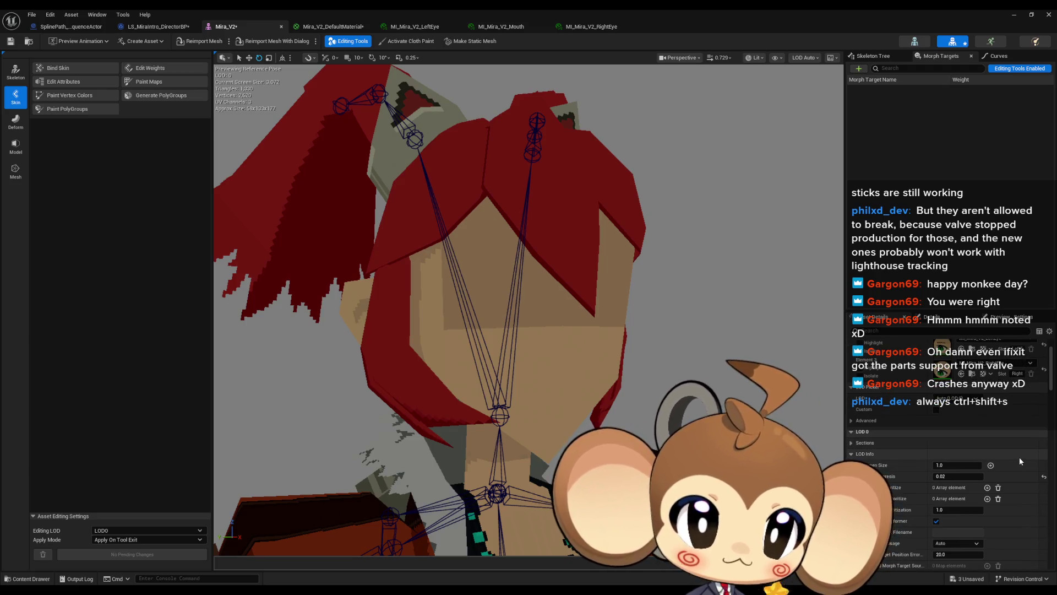
pyautogui.scroll(-3, 1019, 452)
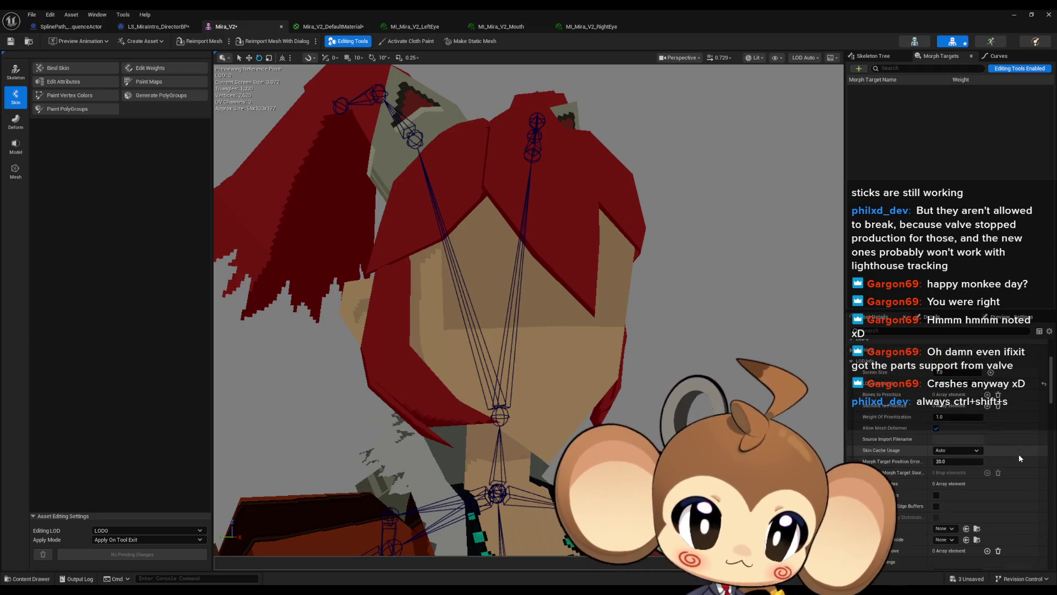
pyautogui.scroll(-5, 1046, 451)
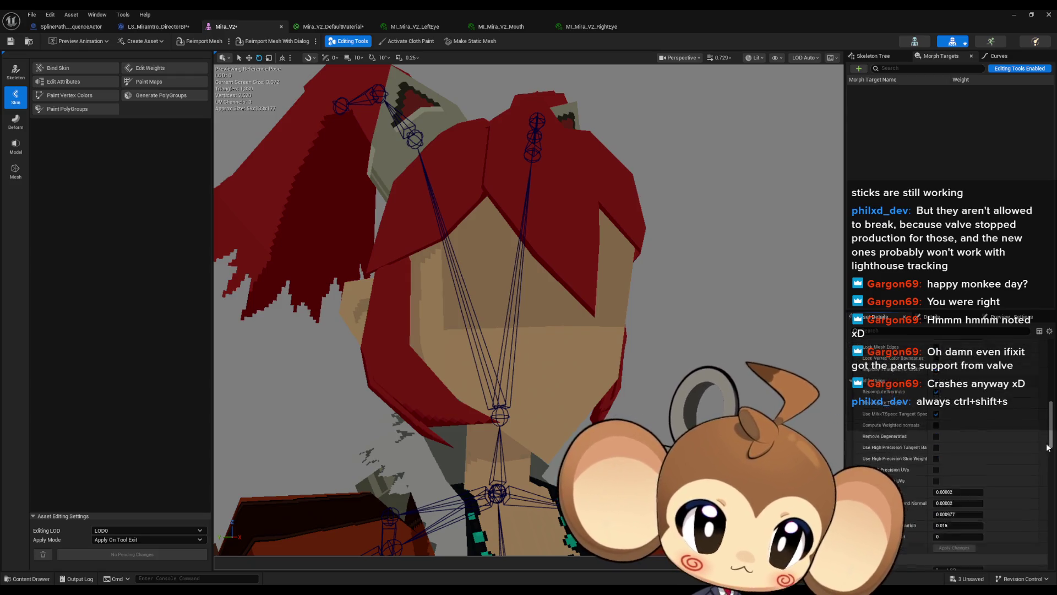
pyautogui.moveTo(1046, 484)
pyautogui.mouseDown()
pyautogui.moveTo(1046, 569)
pyautogui.moveTo(1042, 354)
pyautogui.mouseUp()
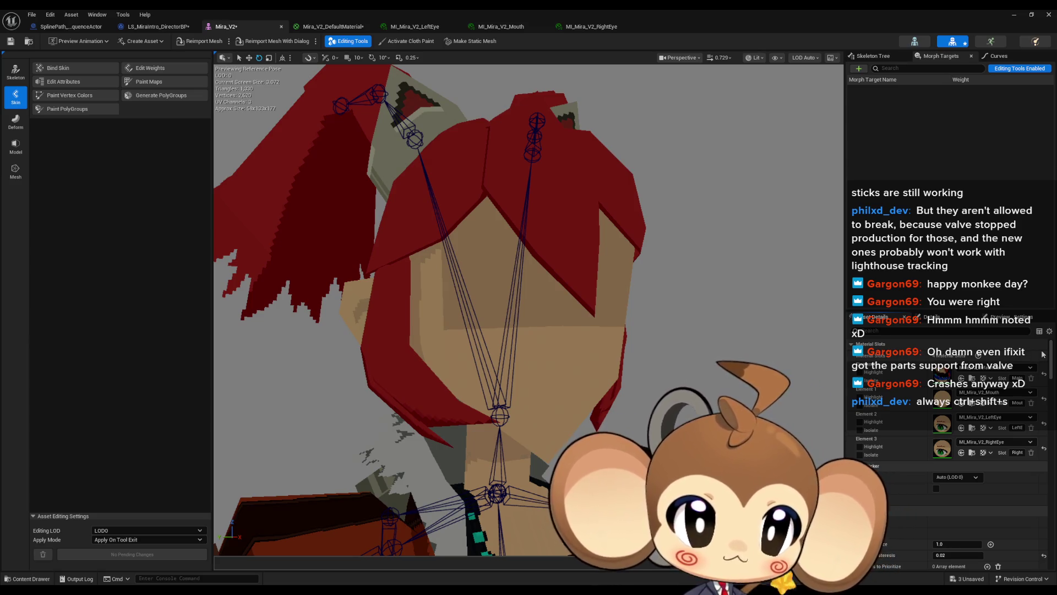
# Glance at Blender, then minimize windows back to the StartArea level editor.
pyautogui.moveTo(234, 589)
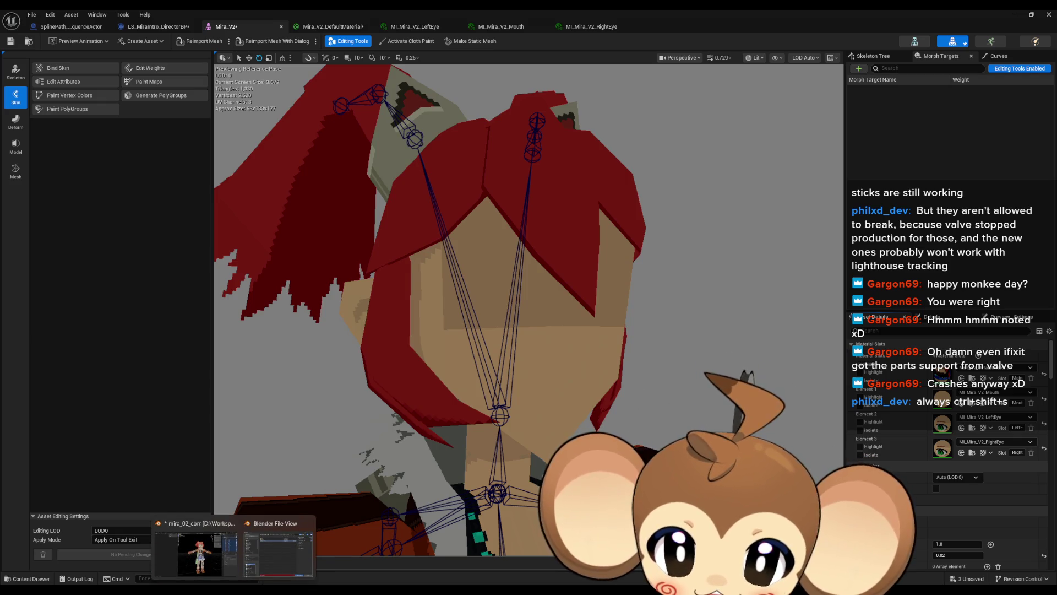
pyautogui.click(212, 549)
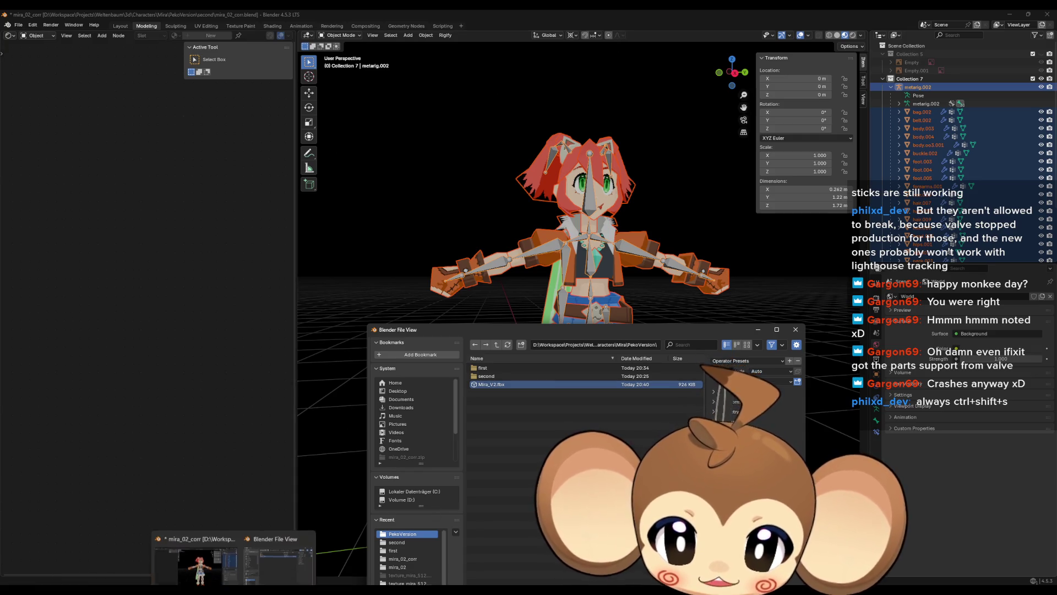
pyautogui.click(1009, 15)
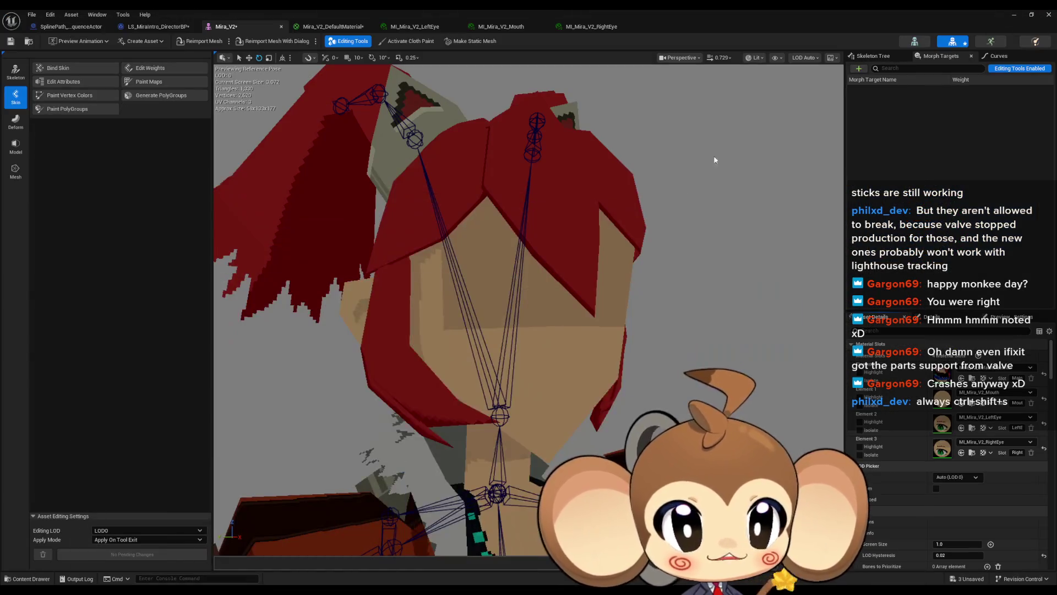
pyautogui.click(1009, 15)
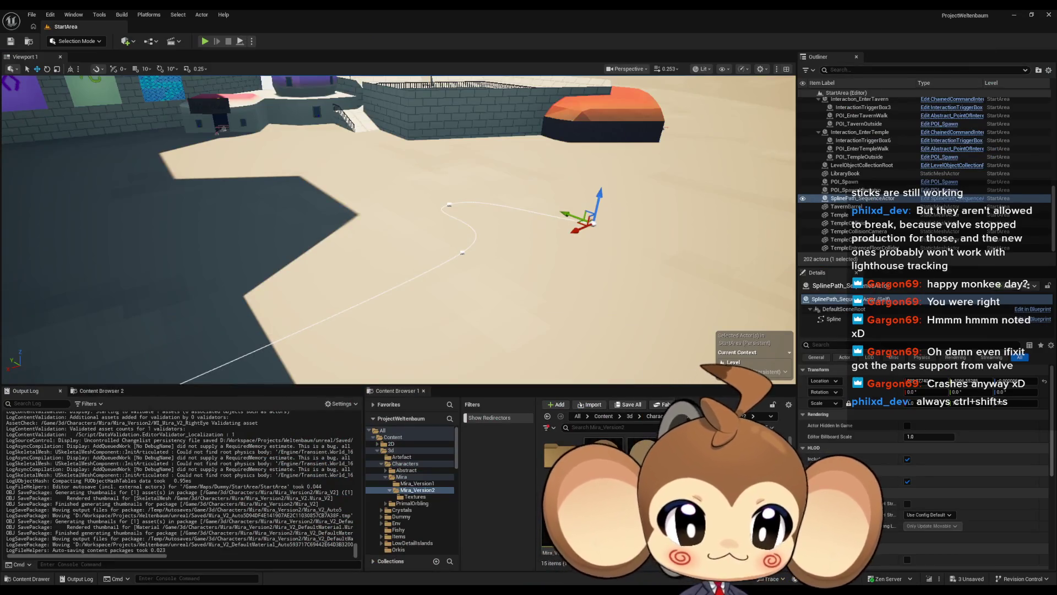
# Create a folder named aaa in Mira_Version2 and import Mira_V2.fbx into it.
pyautogui.rightClick(765, 473)
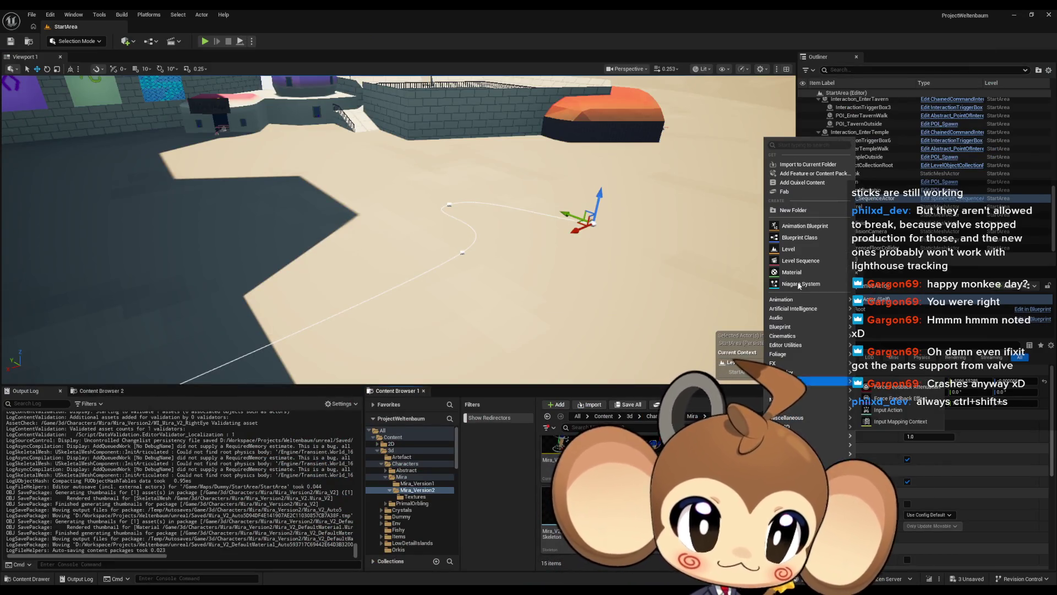
pyautogui.click(793, 210)
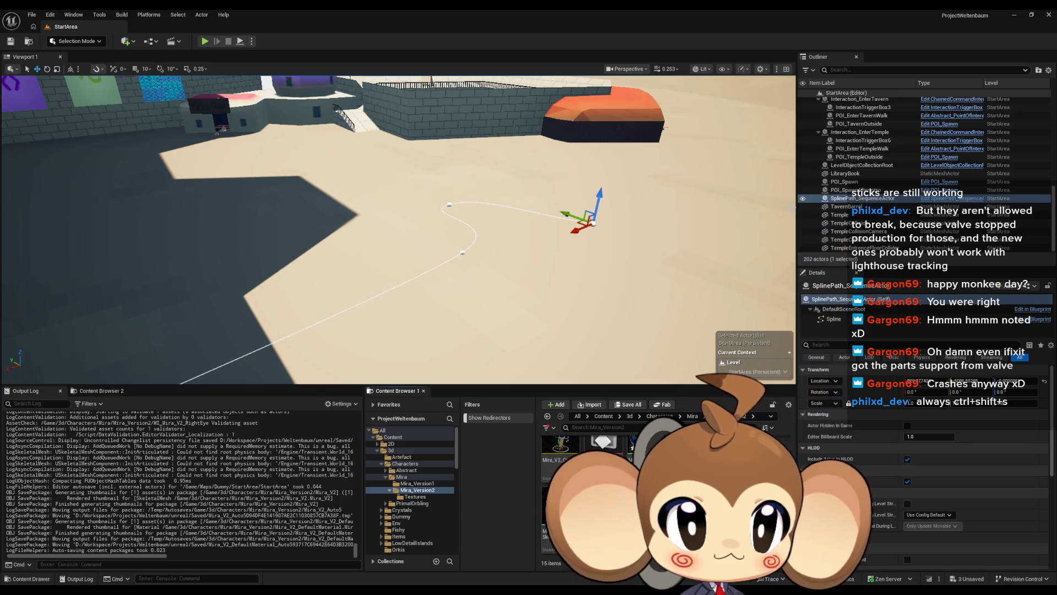
pyautogui.press('Return')
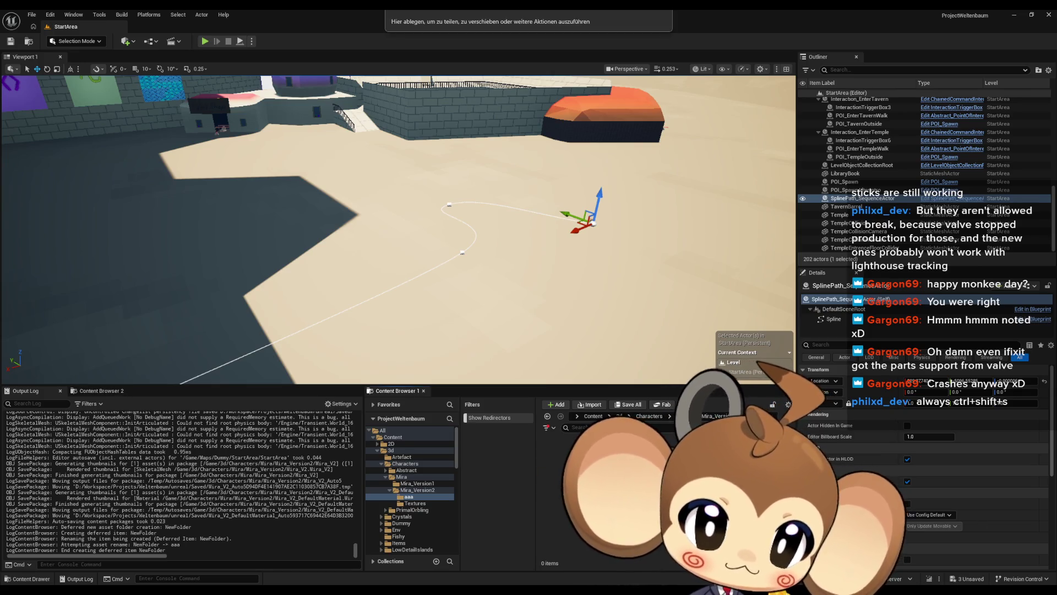
pyautogui.moveTo(605, 485); pyautogui.dragTo(606, 484)
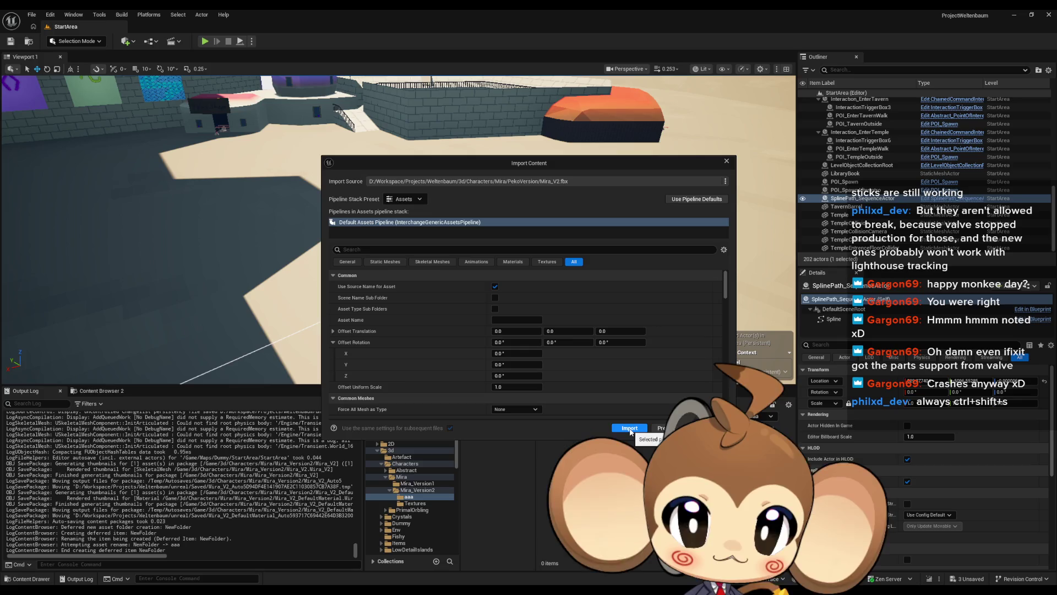
pyautogui.click(629, 429)
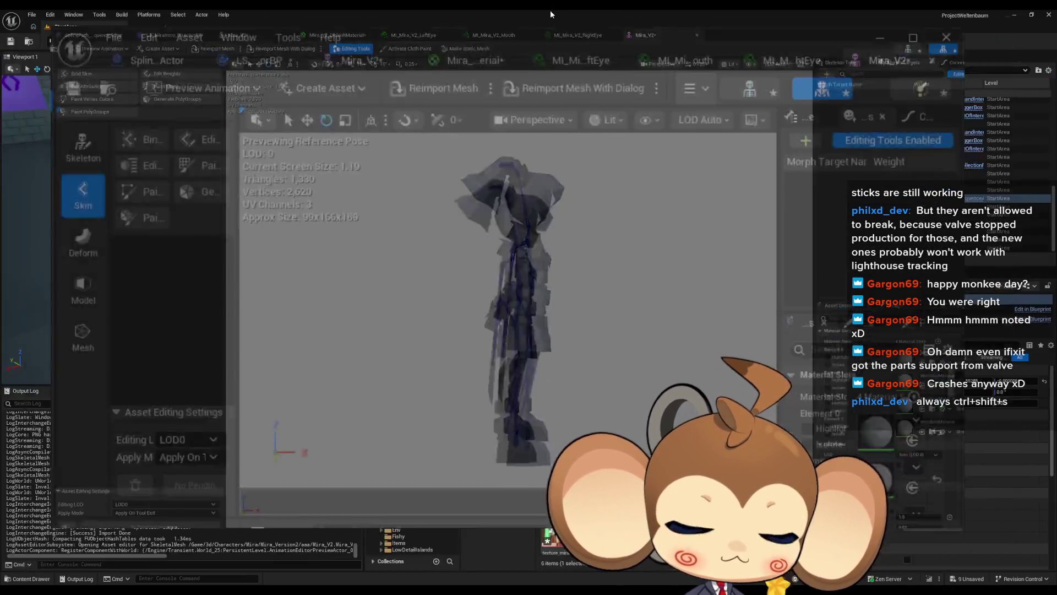
# Drag the skin material instance onto Element 1 and the eye material instance onto Element 2.
pyautogui.doubleClick(553, 11)
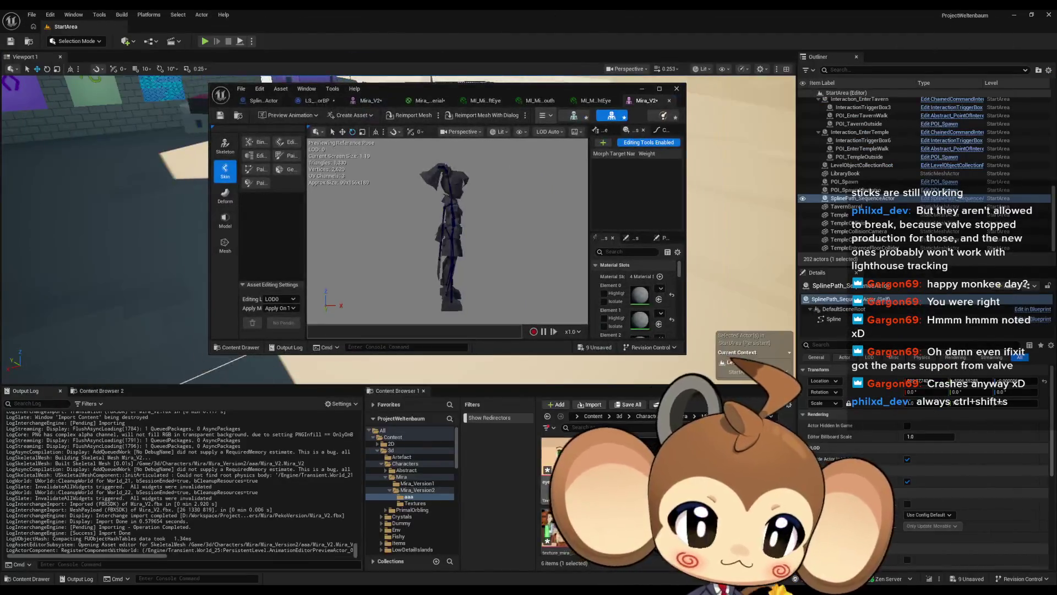
pyautogui.click(416, 489)
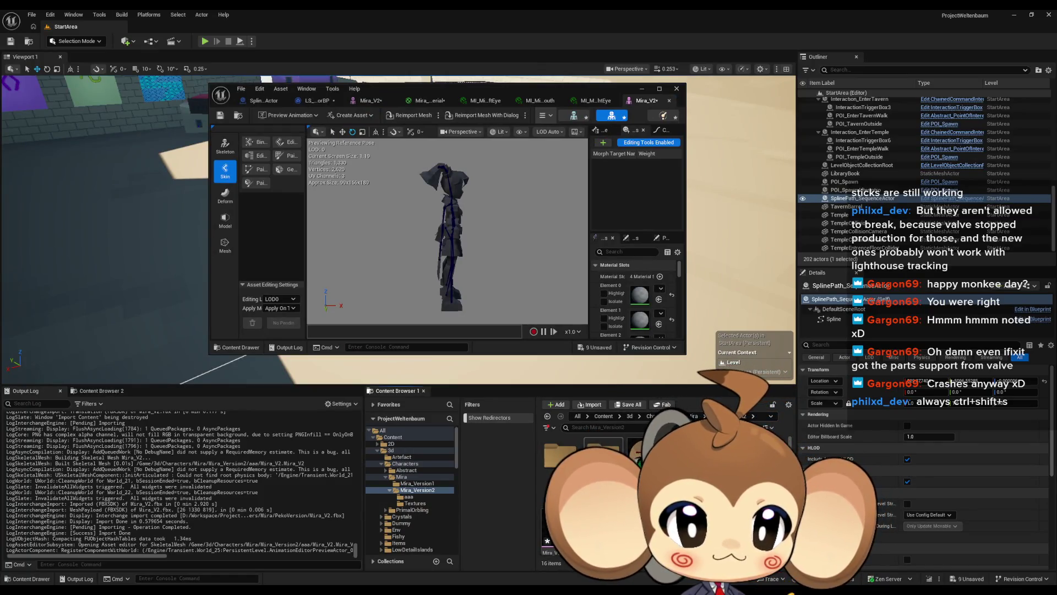
pyautogui.click(415, 503)
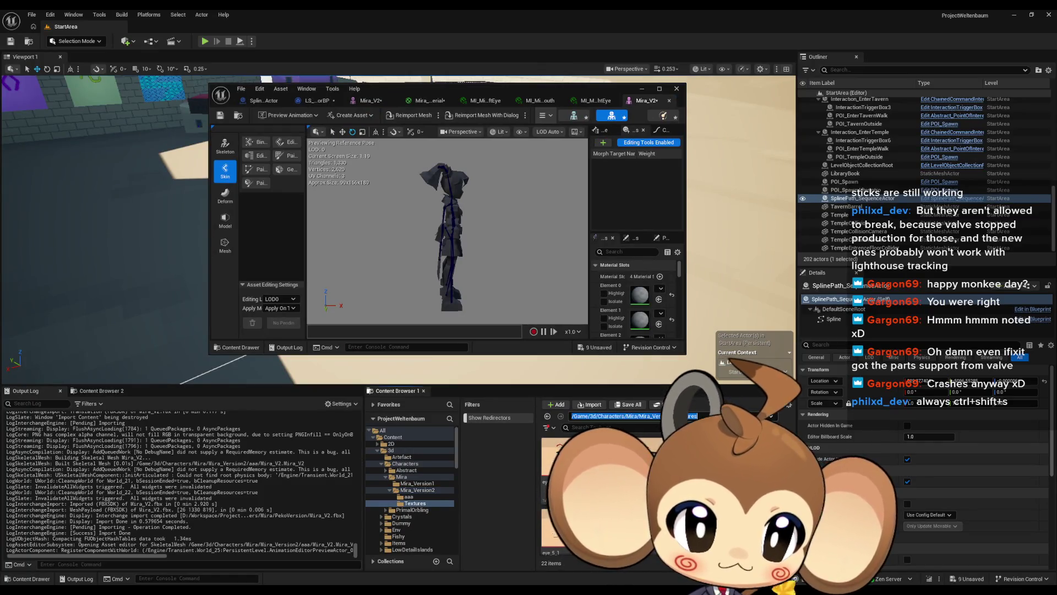
pyautogui.click(416, 490)
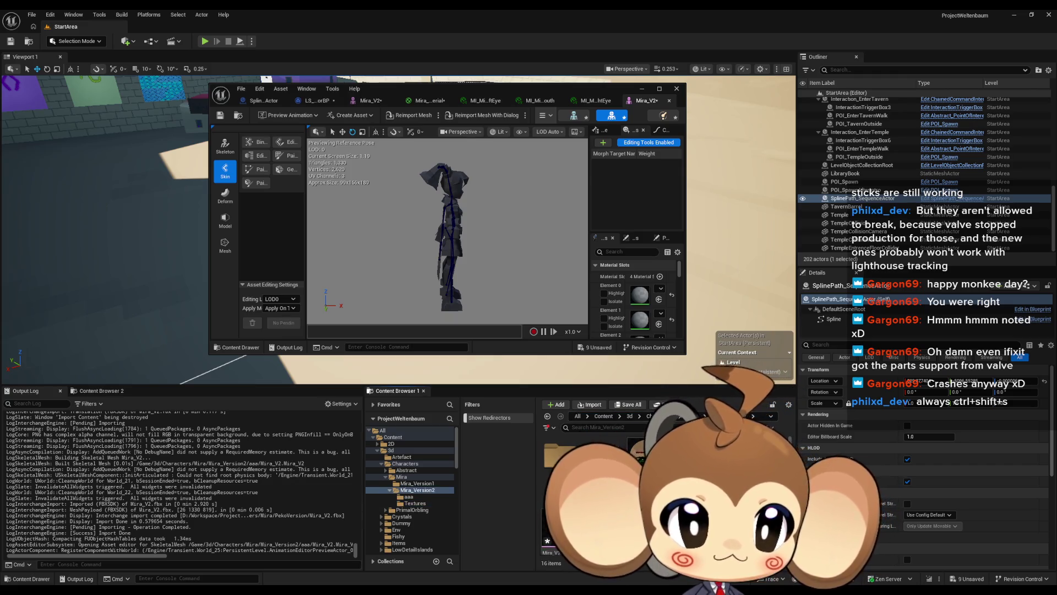
pyautogui.scroll(-2, 636, 298)
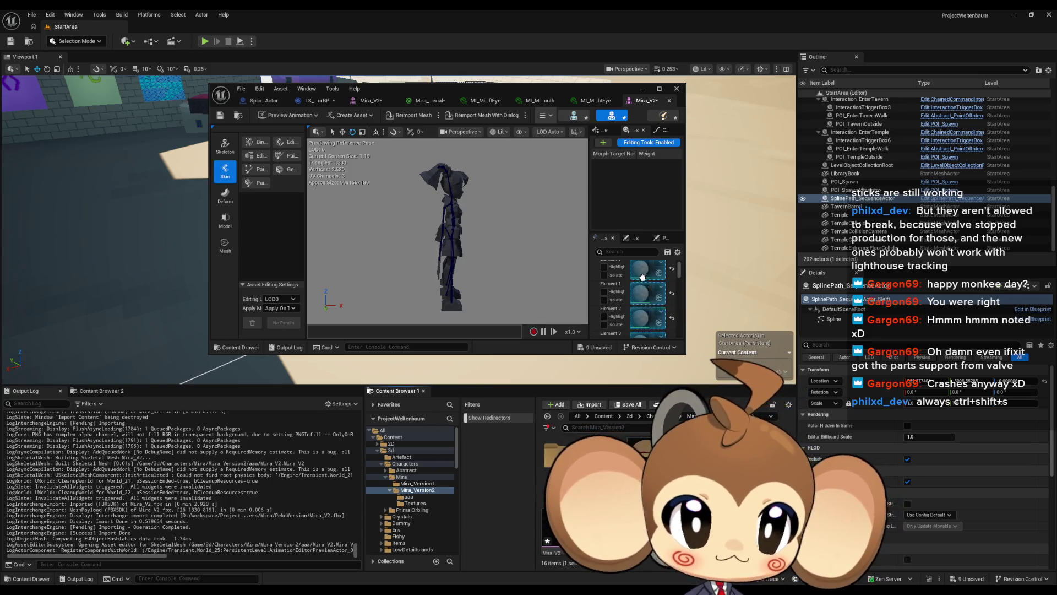
pyautogui.moveTo(642, 451)
pyautogui.mouseDown()
pyautogui.moveTo(699, 366)
pyautogui.moveTo(680, 311)
pyautogui.moveTo(642, 295)
pyautogui.mouseUp()
pyautogui.moveTo(654, 449)
pyautogui.mouseDown()
pyautogui.moveTo(683, 380)
pyautogui.moveTo(655, 314)
pyautogui.moveTo(652, 344)
pyautogui.moveTo(643, 335)
pyautogui.mouseUp()
# Assign the last eye material, close the mesh editor, and delete aaa's six assets and the folder.
pyautogui.moveTo(497, 230)
pyautogui.mouseDown()
pyautogui.moveTo(419, 231)
pyautogui.moveTo(489, 234)
pyautogui.mouseUp()
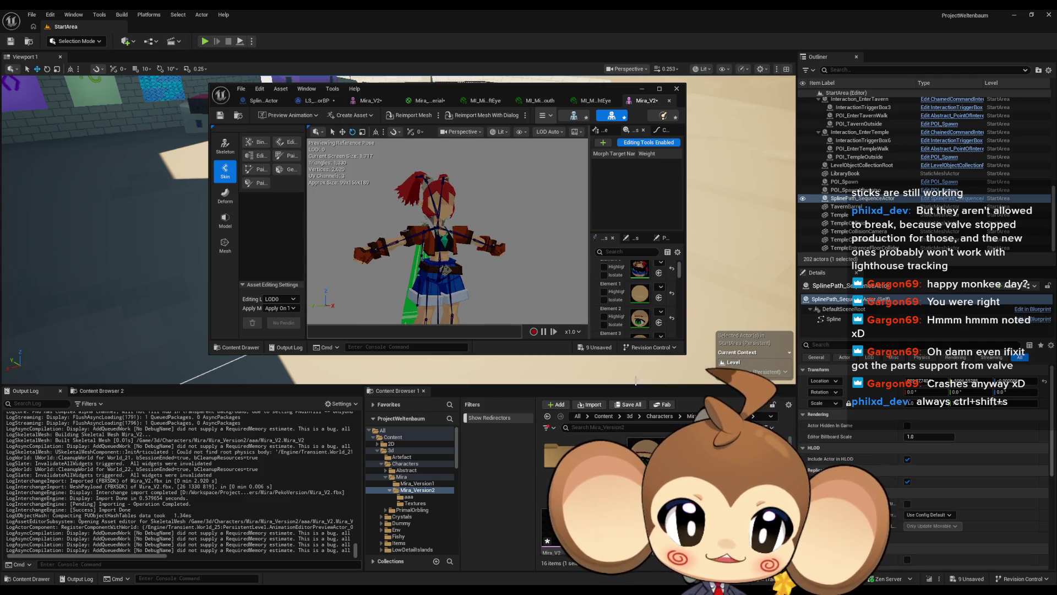
pyautogui.middleClick(630, 104)
pyautogui.doubleClick(552, 447)
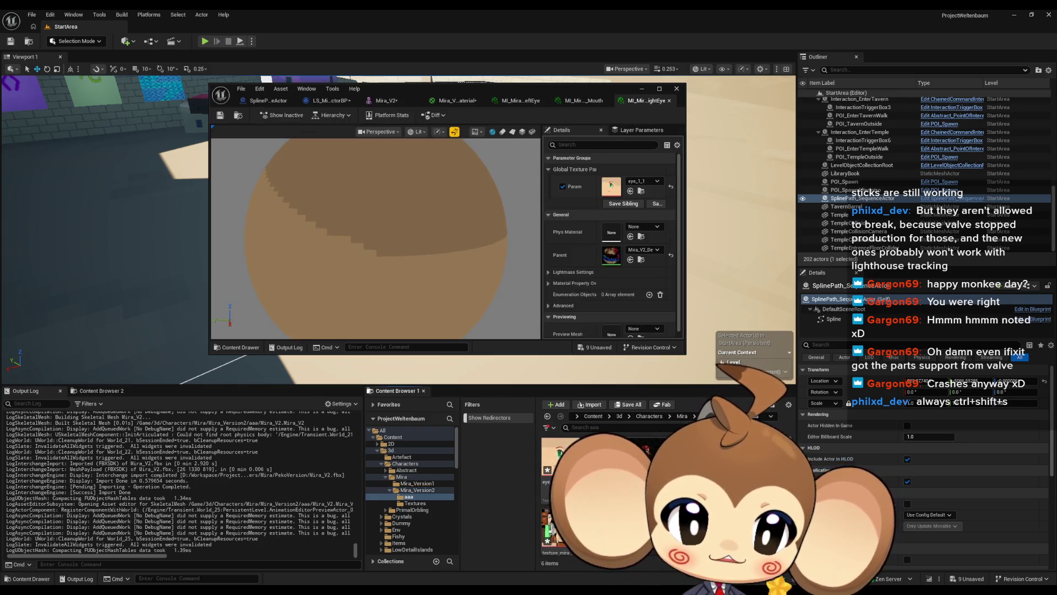
pyautogui.press('Delete')
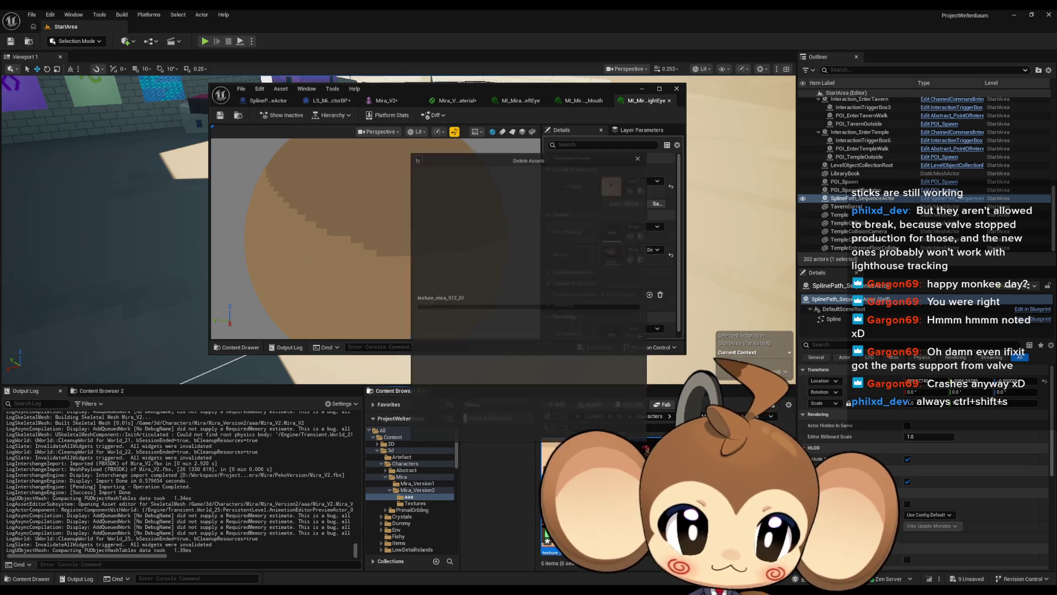
pyautogui.click(440, 435)
pyautogui.click(417, 490)
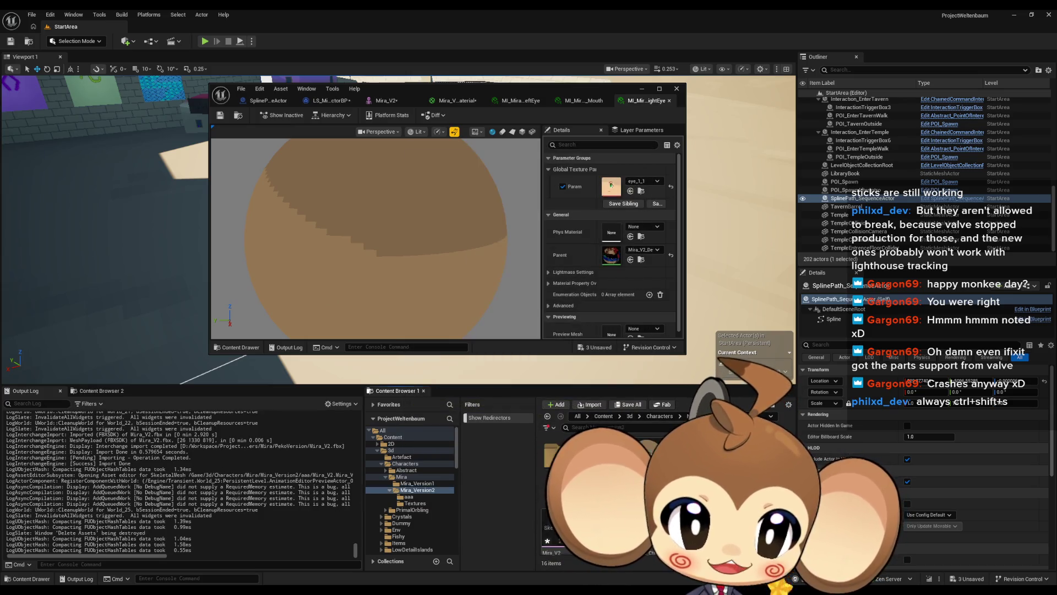
pyautogui.press('Delete')
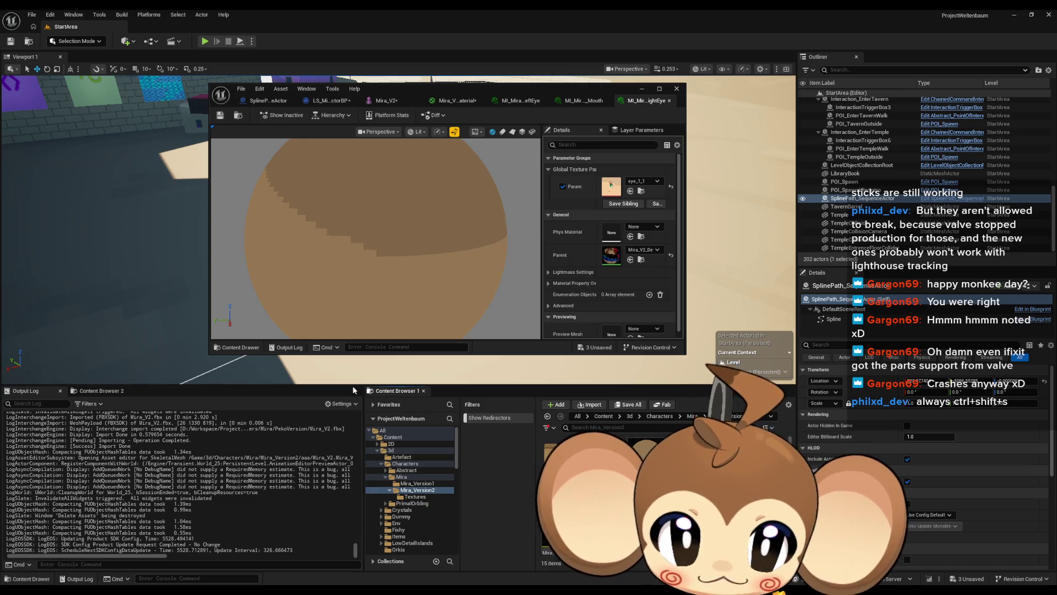
# Scroll the Content Browser to check that Mira_Version2 holds its 15 remaining items.
pyautogui.scroll(-5, 424, 283)
# Open the Mira_V2 skeletal mesh, orbit to view the top of the hair, then switch to Blender.
pyautogui.moveTo(426, 279)
pyautogui.mouseDown()
pyautogui.moveTo(329, 250)
pyautogui.moveTo(286, 255)
pyautogui.mouseUp()
pyautogui.click(385, 101)
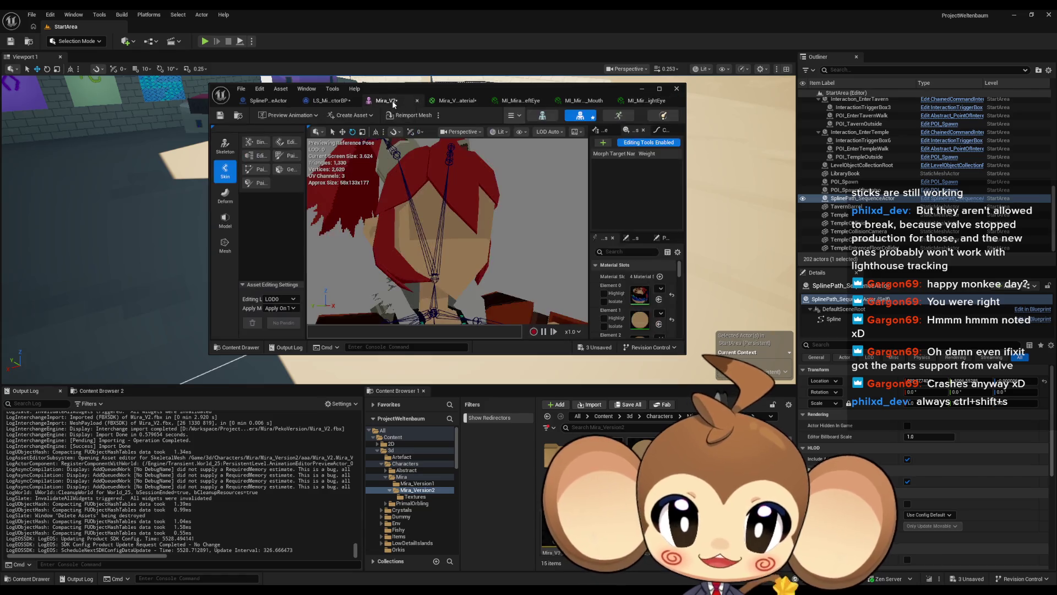
pyautogui.moveTo(527, 220); pyautogui.dragTo(527, 232)
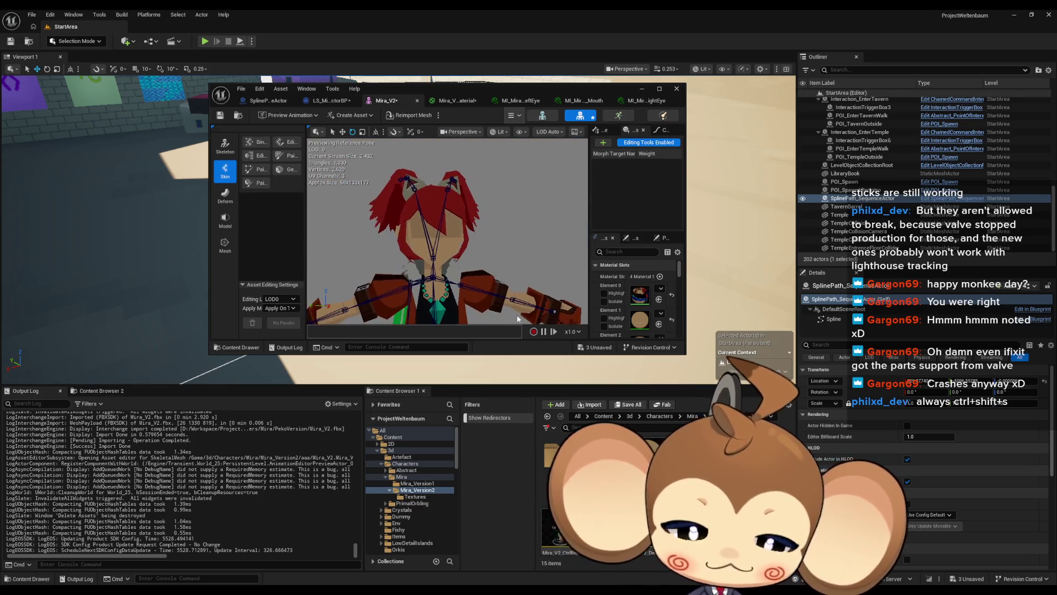
pyautogui.hotkey('alt', 'Tab')
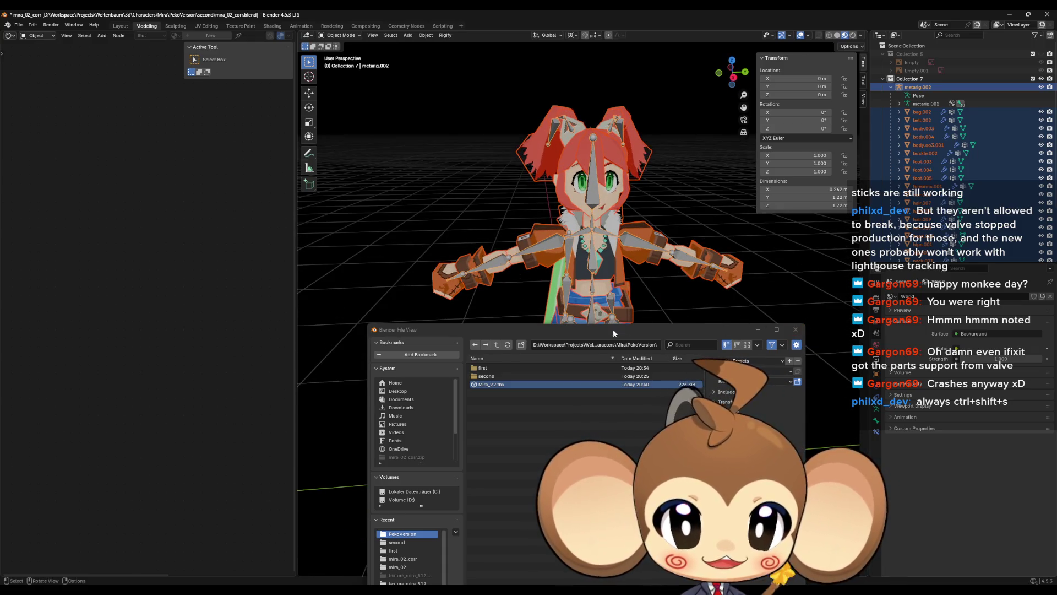
# Cancel the import file browser and select the head.001 mesh.
pyautogui.click(800, 329)
pyautogui.moveTo(759, 314)
pyautogui.mouseDown()
pyautogui.moveTo(620, 299)
pyautogui.moveTo(658, 283)
pyautogui.moveTo(663, 302)
pyautogui.moveTo(574, 337)
pyautogui.moveTo(594, 292)
pyautogui.mouseUp()
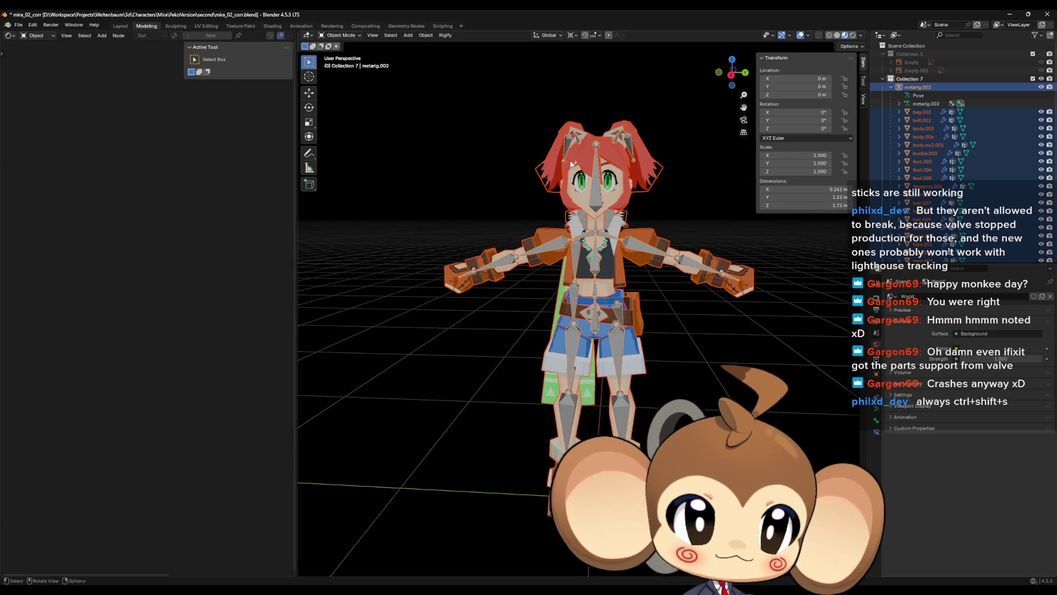
pyautogui.click(643, 212)
pyautogui.moveTo(643, 212); pyautogui.dragTo(583, 217)
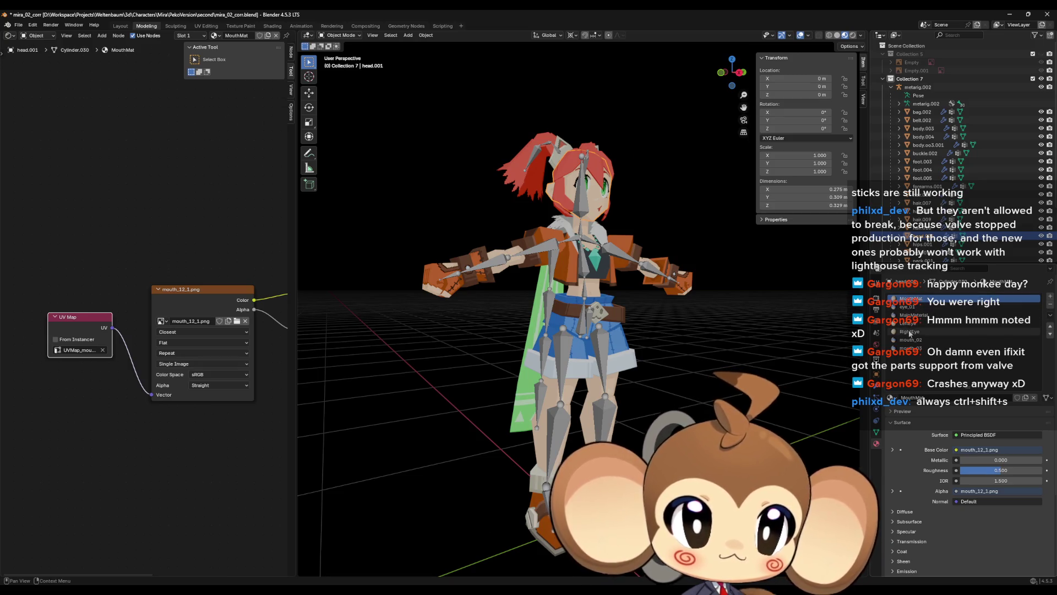
# Inspect the LeftEye material's UV Map node, then the RightEye material's nodes.
pyautogui.click(911, 324)
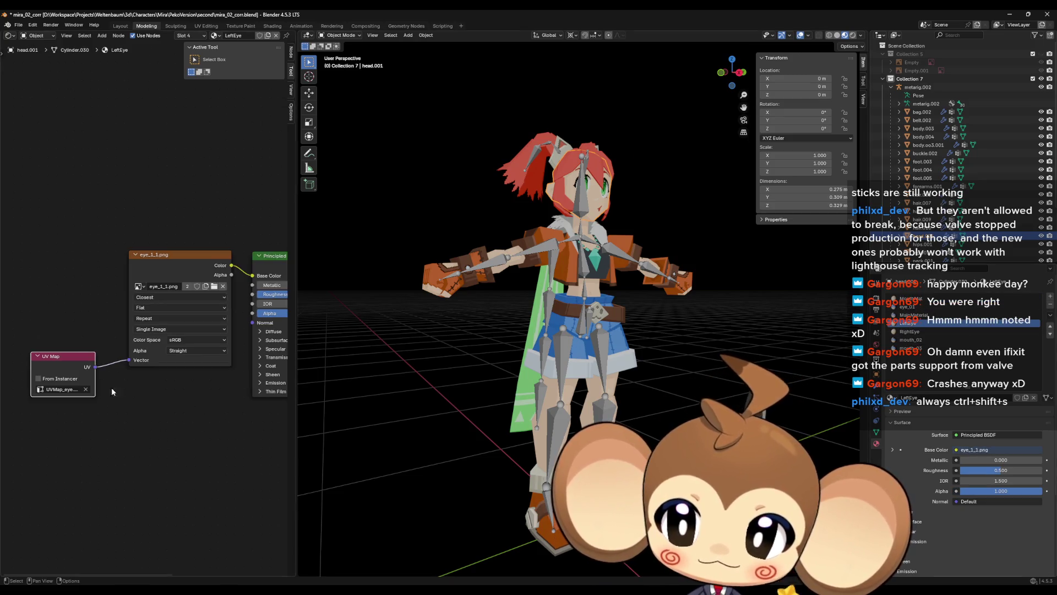
pyautogui.moveTo(47, 312)
pyautogui.mouseDown()
pyautogui.moveTo(87, 433)
pyautogui.moveTo(108, 437)
pyautogui.mouseUp()
pyautogui.moveTo(652, 242)
pyautogui.mouseDown()
pyautogui.moveTo(617, 278)
pyautogui.moveTo(631, 247)
pyautogui.moveTo(828, 306)
pyautogui.mouseUp()
pyautogui.scroll(3, 617, 277)
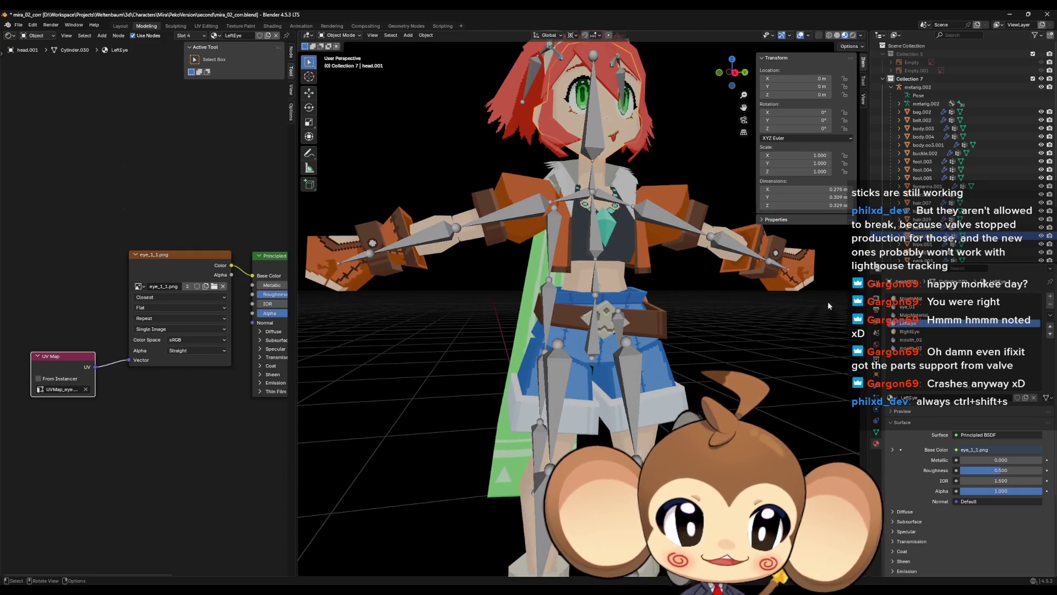
pyautogui.click(910, 331)
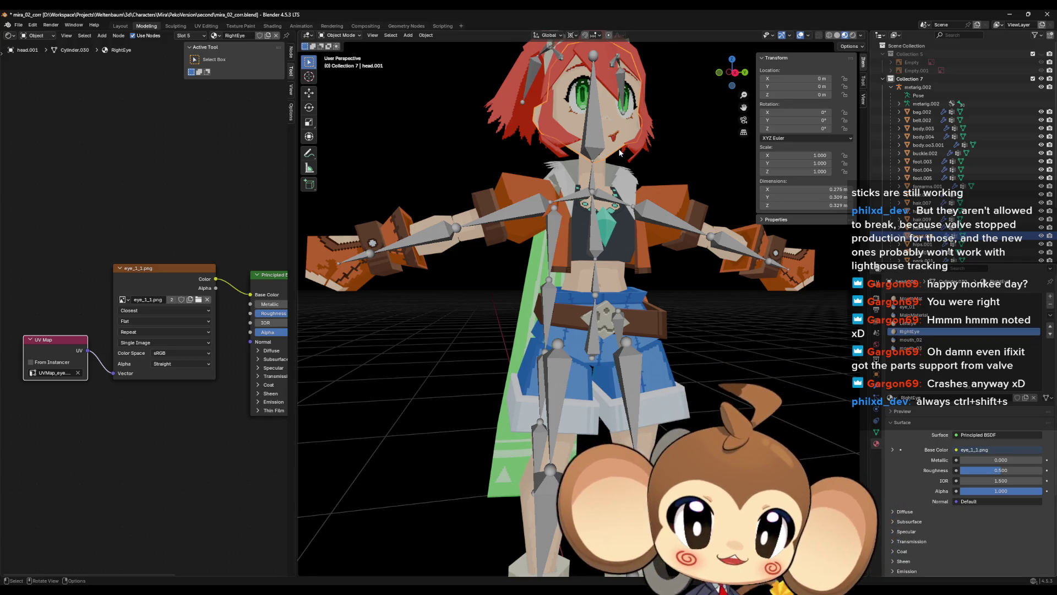
# Enter Edit Mode on the head, frame its faces, orbit around, then minimize Blender.
pyautogui.press('Tab')
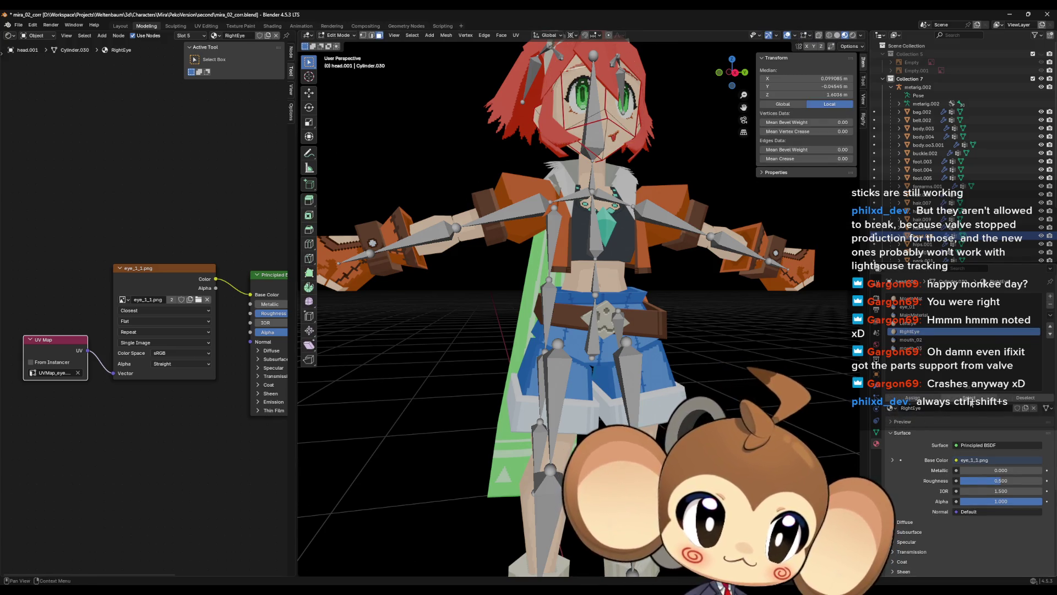
pyautogui.press('KP_Decimal')
pyautogui.moveTo(440, 241); pyautogui.dragTo(561, 303)
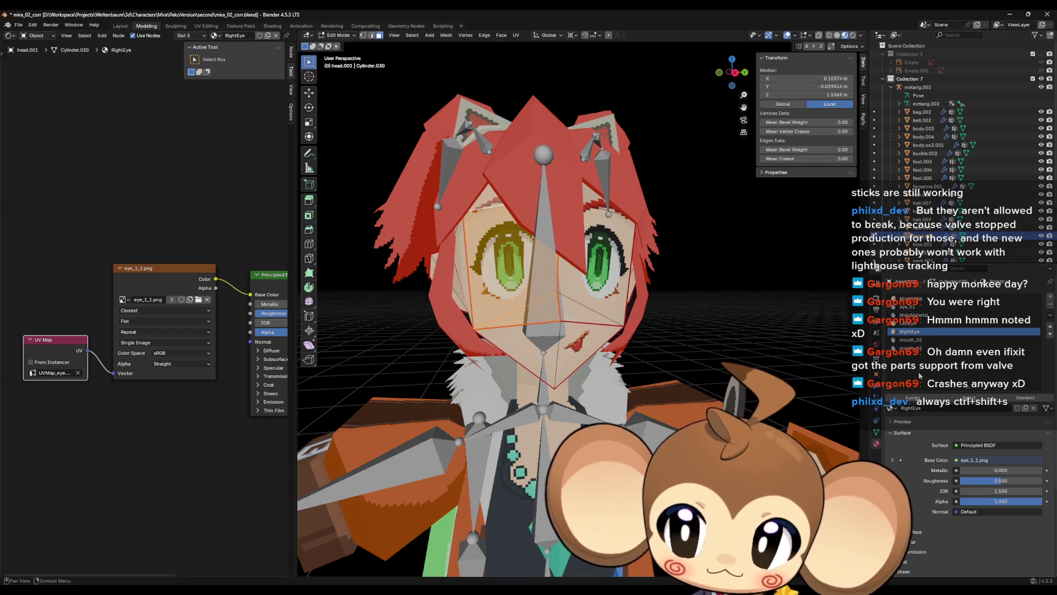
pyautogui.scroll(-6, 635, 307)
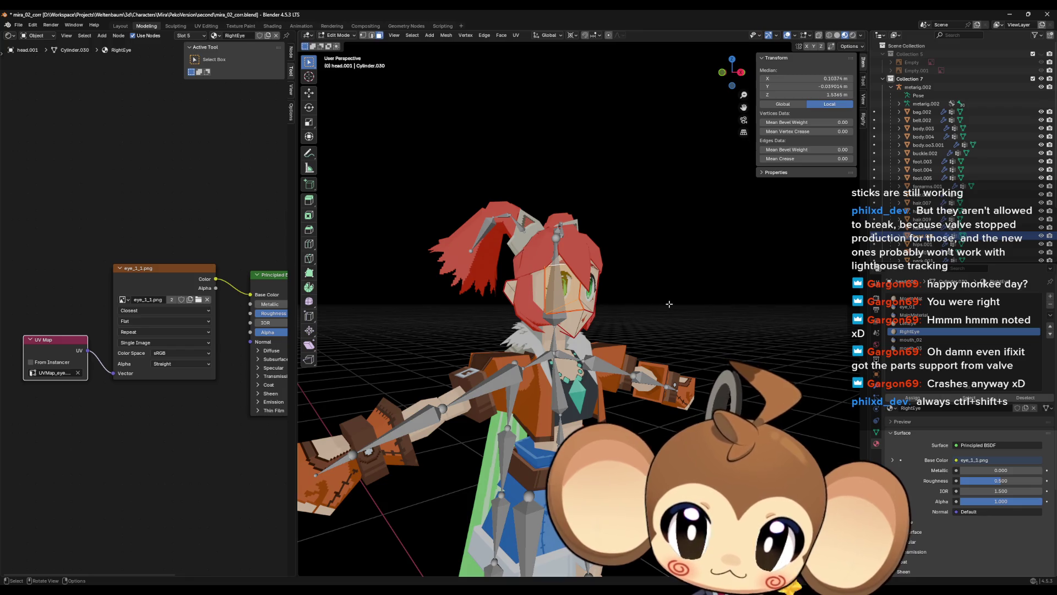
pyautogui.moveTo(669, 304); pyautogui.dragTo(512, 303)
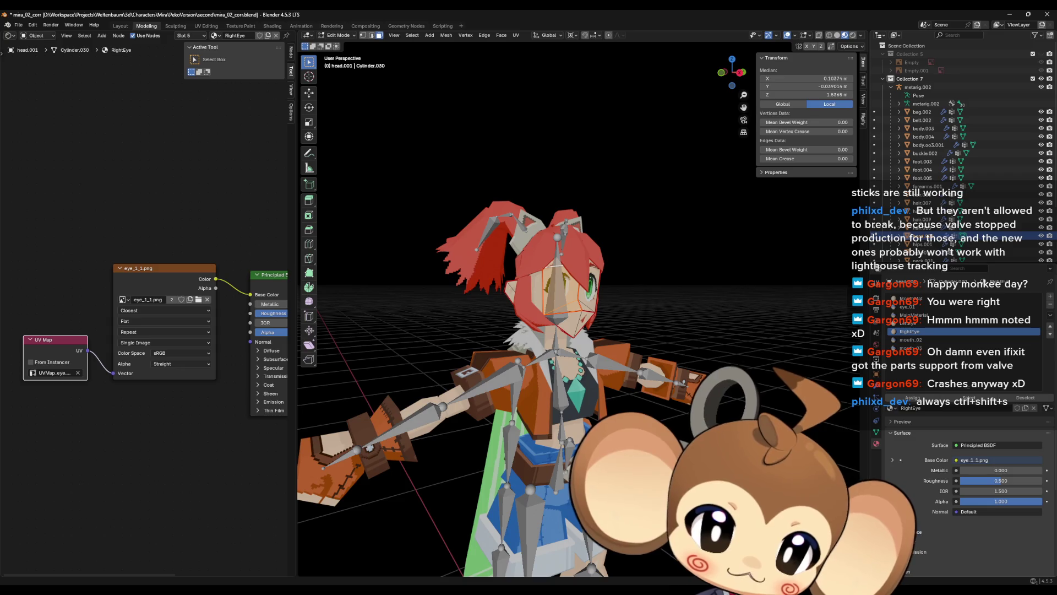
pyautogui.click(1010, 15)
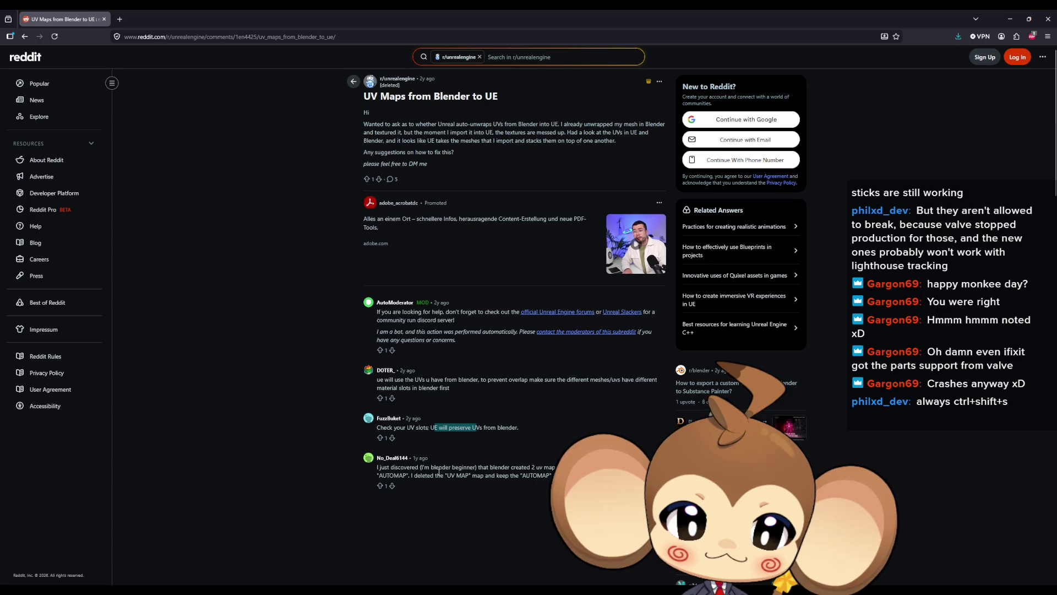
# Highlight the comment about deleting the extra UV Map, then restore the browser to a smaller window.
pyautogui.click(551, 466)
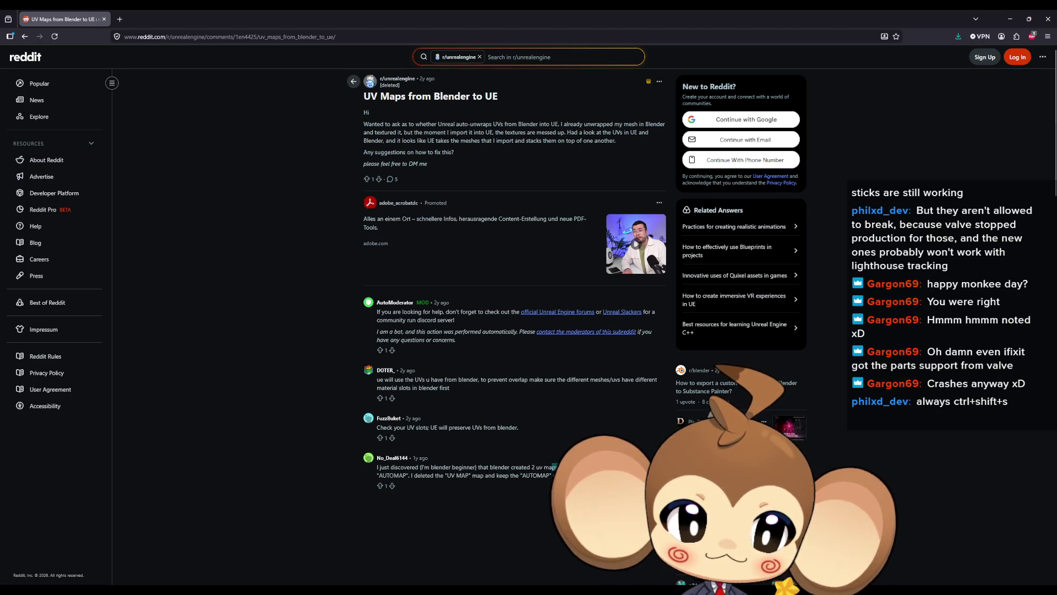
pyautogui.moveTo(425, 475); pyautogui.dragTo(520, 478)
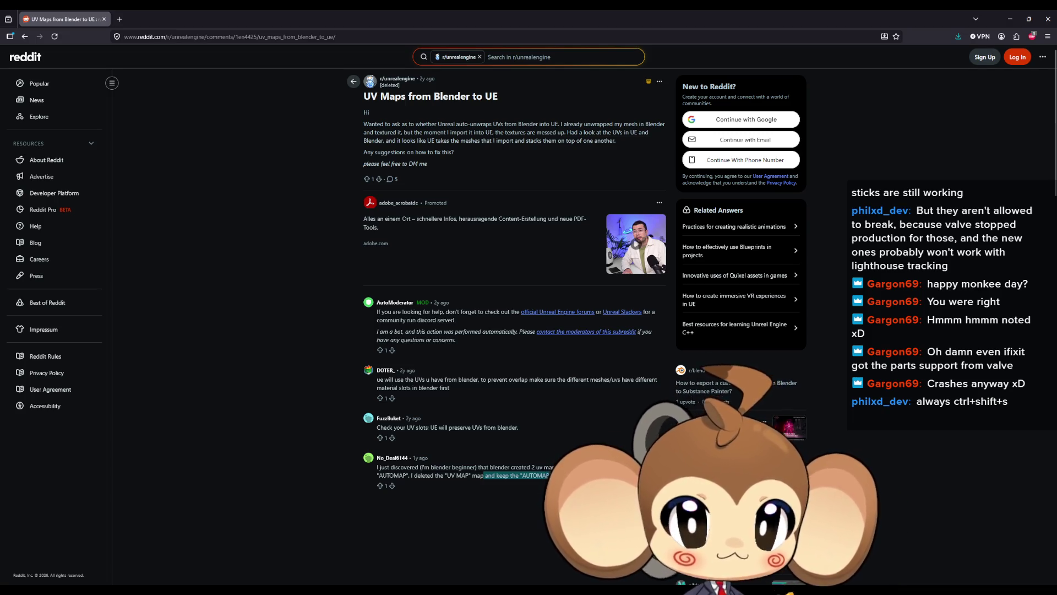
pyautogui.doubleClick(316, 9)
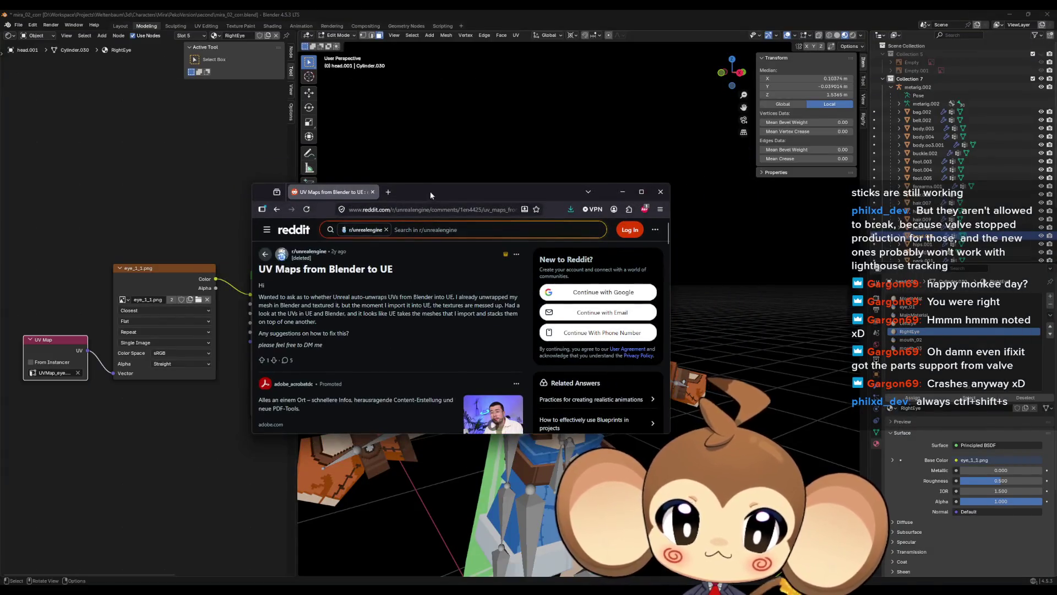
# Drag the Reddit window aside and switch to the Stack Exchange question on multiple UV maps for UE4.
pyautogui.moveTo(430, 191); pyautogui.dragTo(0, 190)
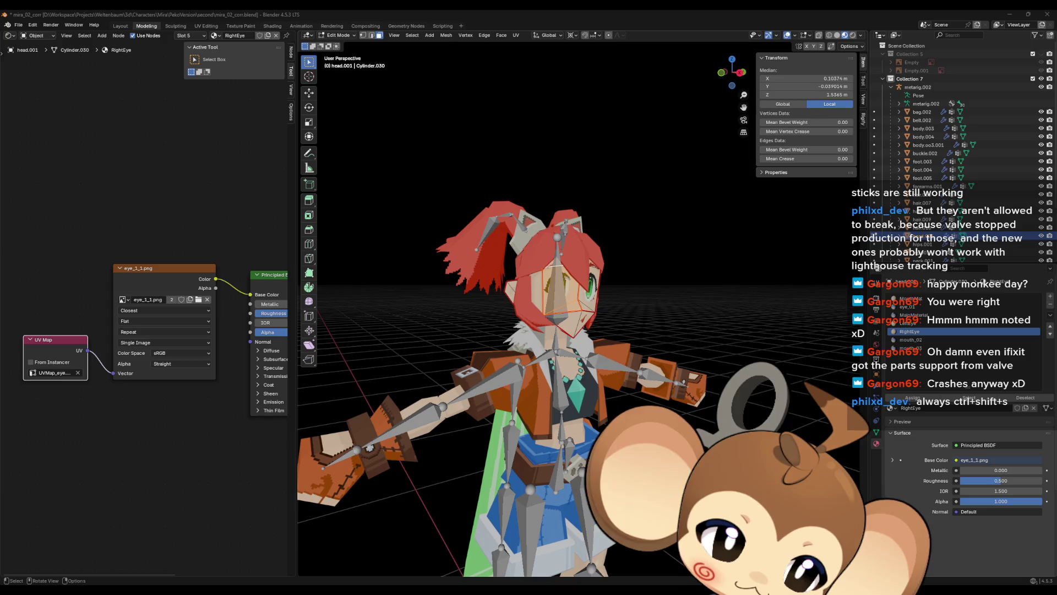
pyautogui.hotkey('alt', 'Tab')
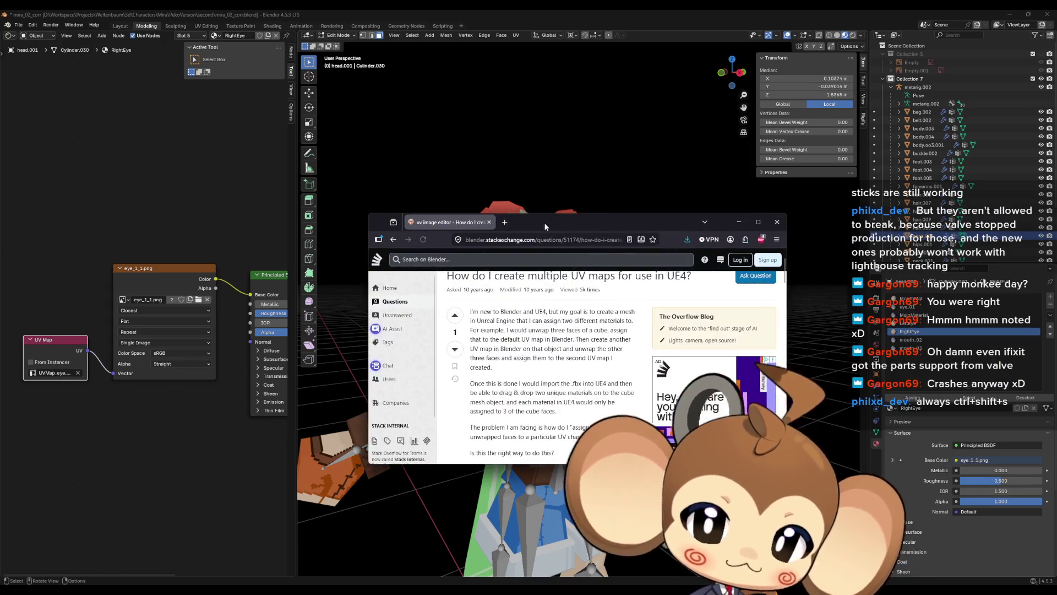
# Read the answer, highlighting the steps on adding material slots and assigning faces.
pyautogui.scroll(-4, 528, 261)
pyautogui.scroll(-2, 529, 261)
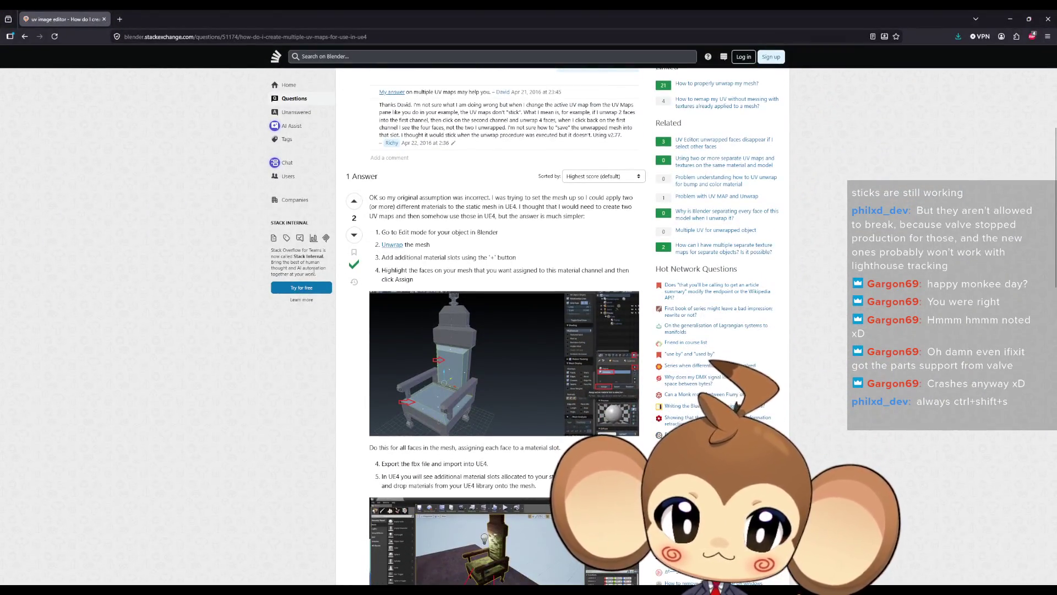
pyautogui.scroll(-12, 314, 271)
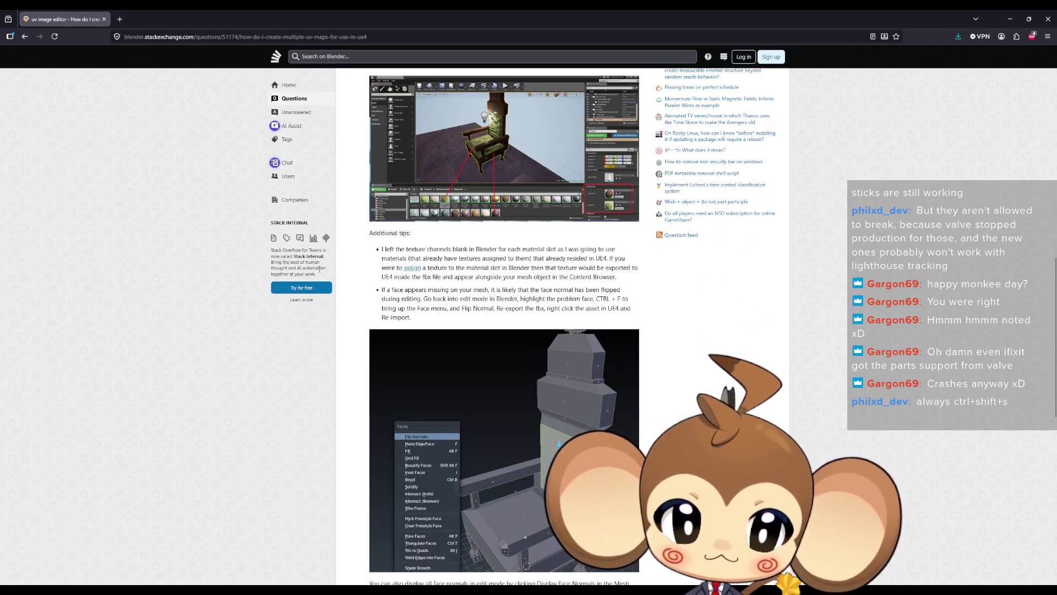
pyautogui.scroll(-9, 320, 269)
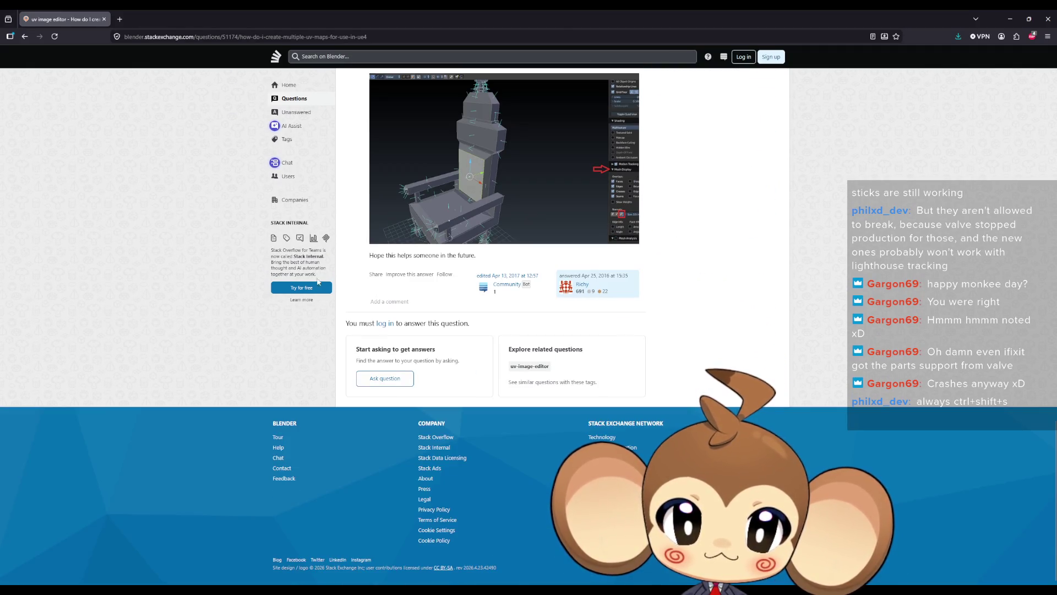
pyautogui.scroll(4, 296, 332)
pyautogui.scroll(12, 280, 337)
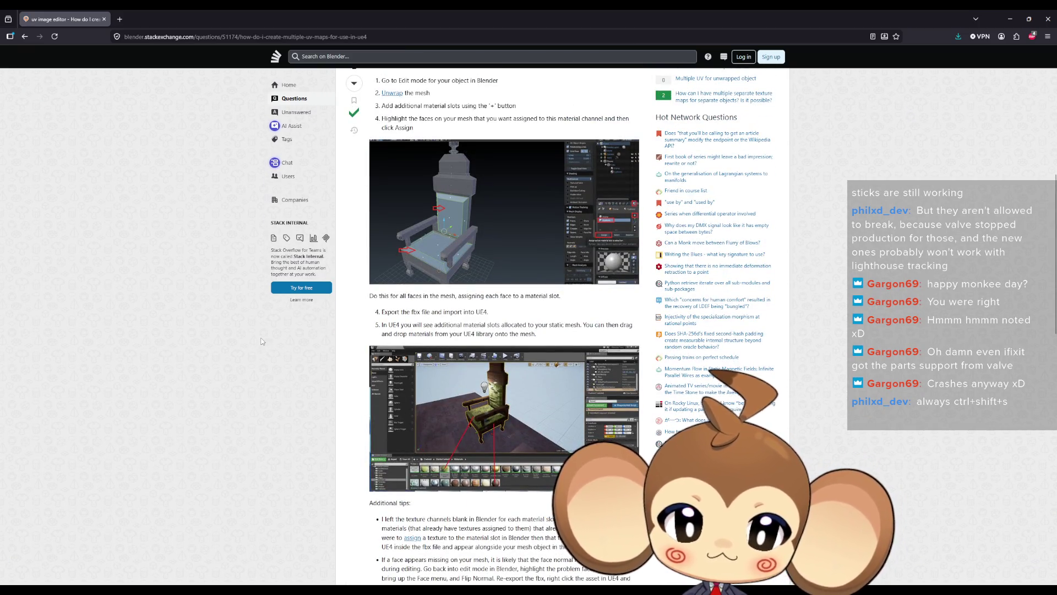
pyautogui.scroll(4, 259, 353)
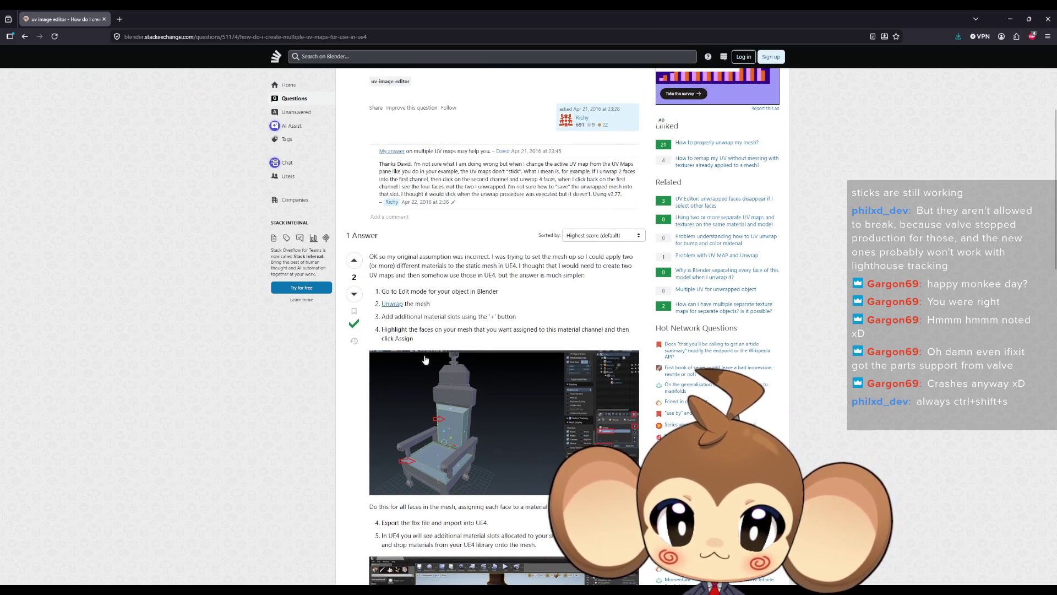
pyautogui.doubleClick(422, 304)
pyautogui.moveTo(389, 317); pyautogui.dragTo(507, 317)
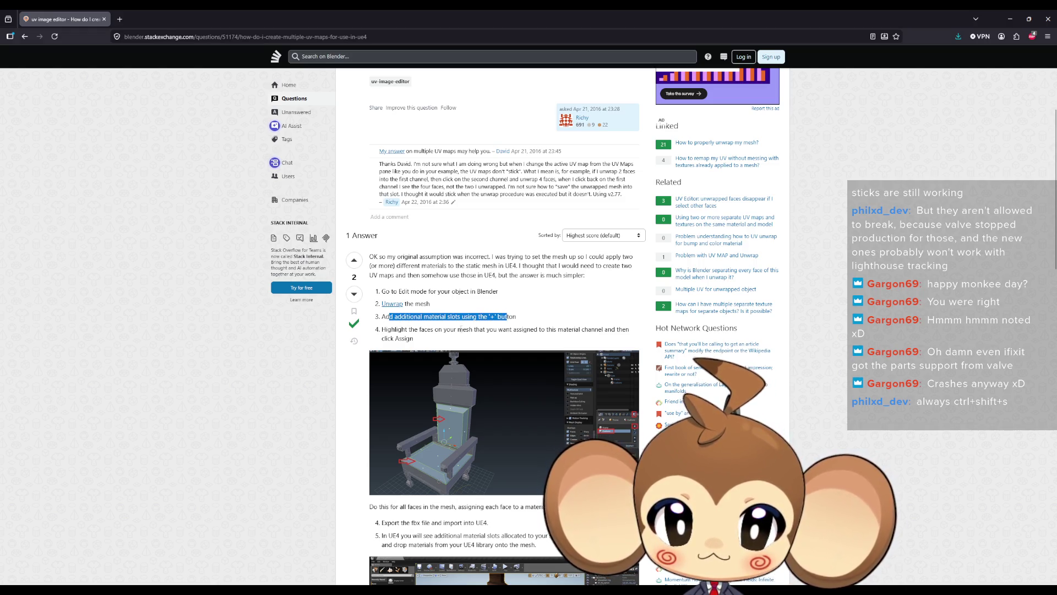
pyautogui.moveTo(398, 329); pyautogui.dragTo(626, 331)
pyautogui.click(389, 339)
# Read on through the FBX export step and Additional tips, then close the browser.
pyautogui.scroll(-1, 404, 455)
pyautogui.moveTo(380, 464); pyautogui.dragTo(514, 473)
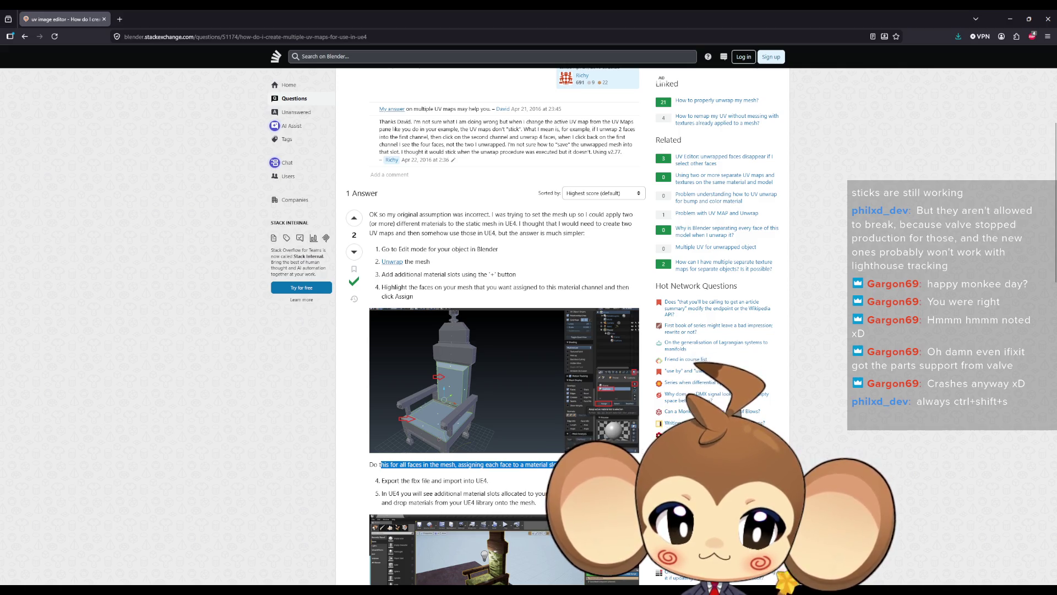
pyautogui.scroll(-1, 398, 451)
pyautogui.moveTo(411, 439); pyautogui.dragTo(461, 439)
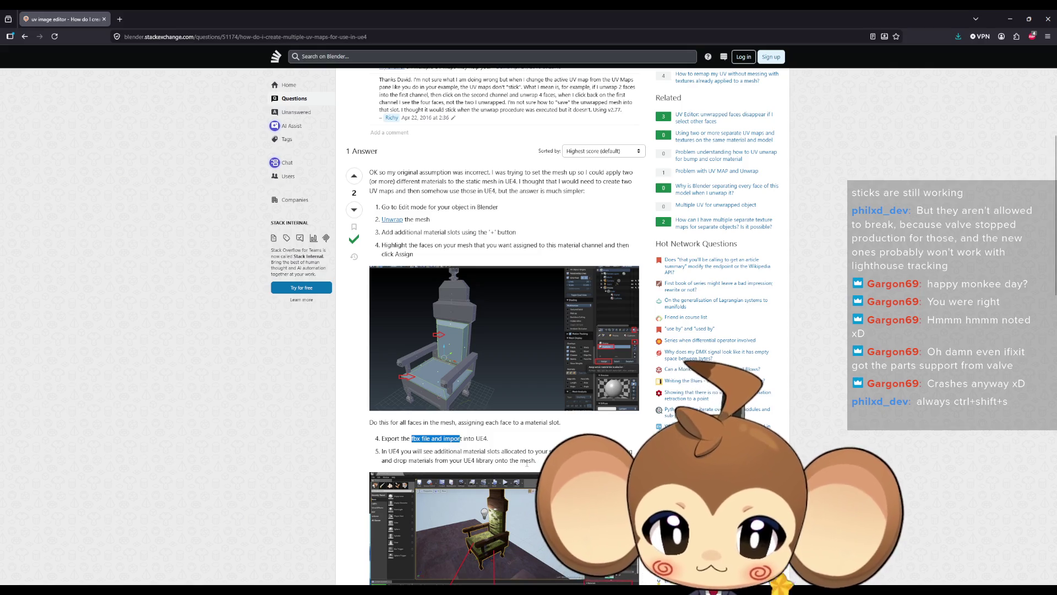
pyautogui.scroll(-2, 428, 375)
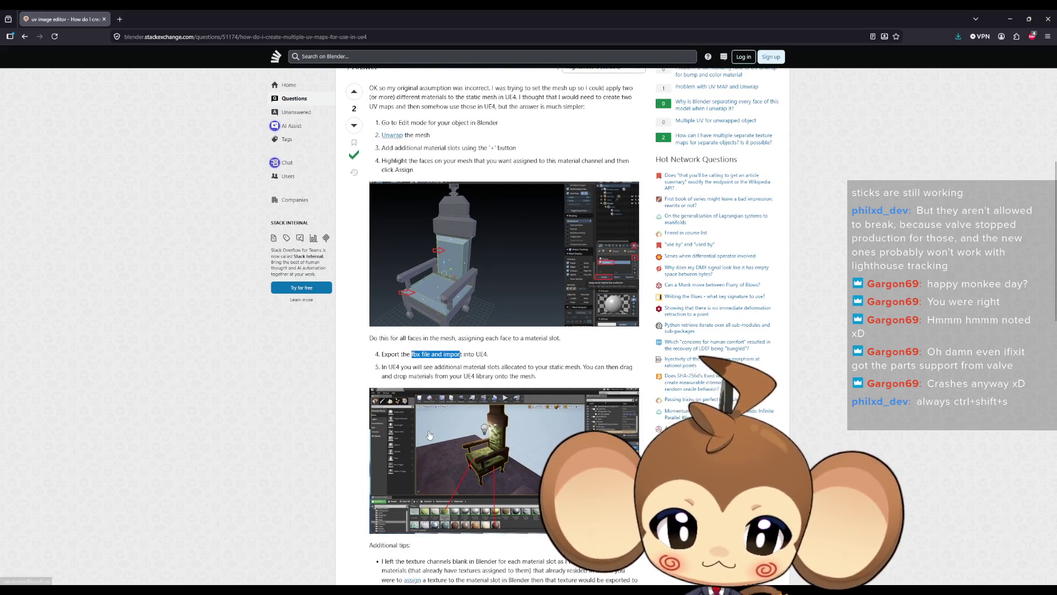
pyautogui.scroll(-4, 429, 376)
pyautogui.moveTo(392, 393); pyautogui.dragTo(474, 394)
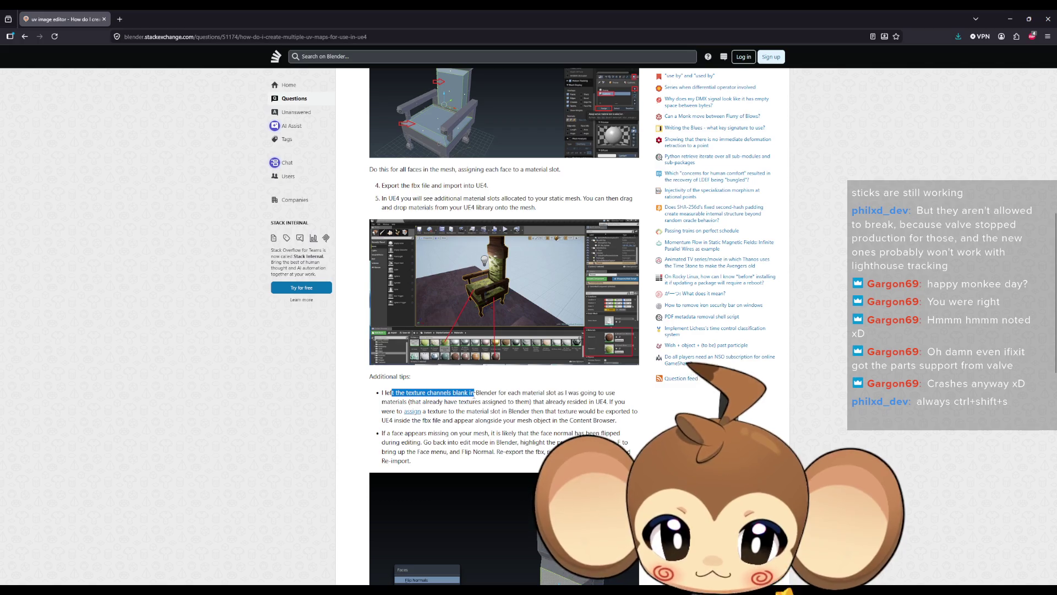
pyautogui.scroll(-1, 482, 415)
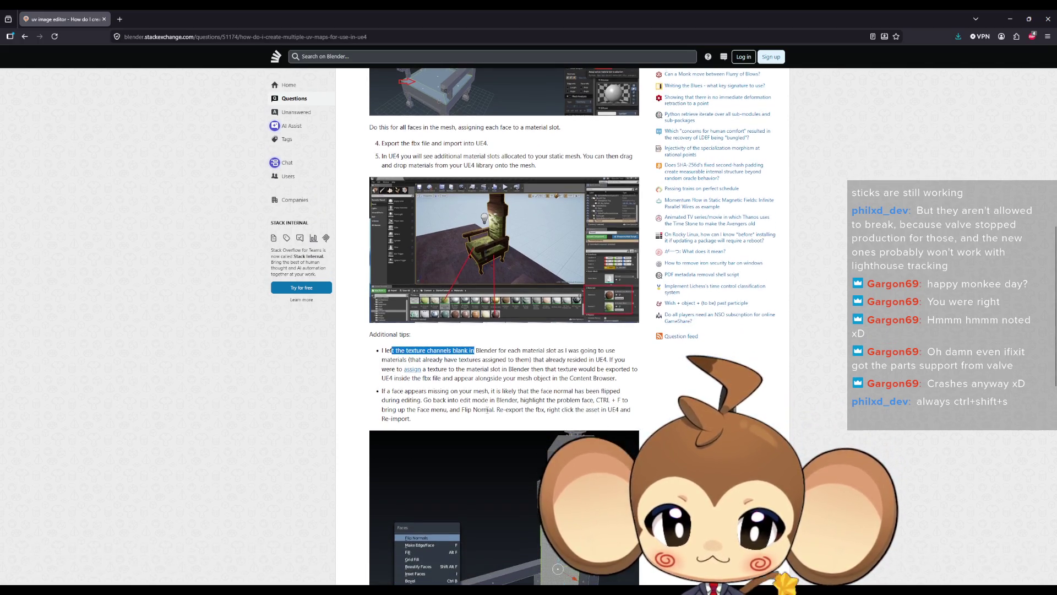
pyautogui.scroll(-6, 486, 410)
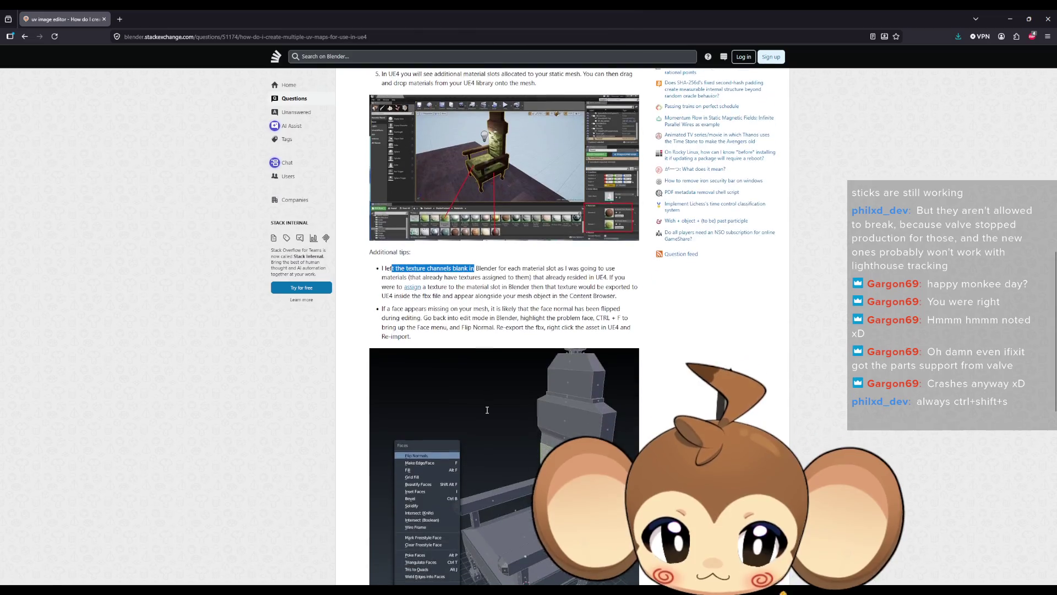
pyautogui.scroll(-3, 486, 412)
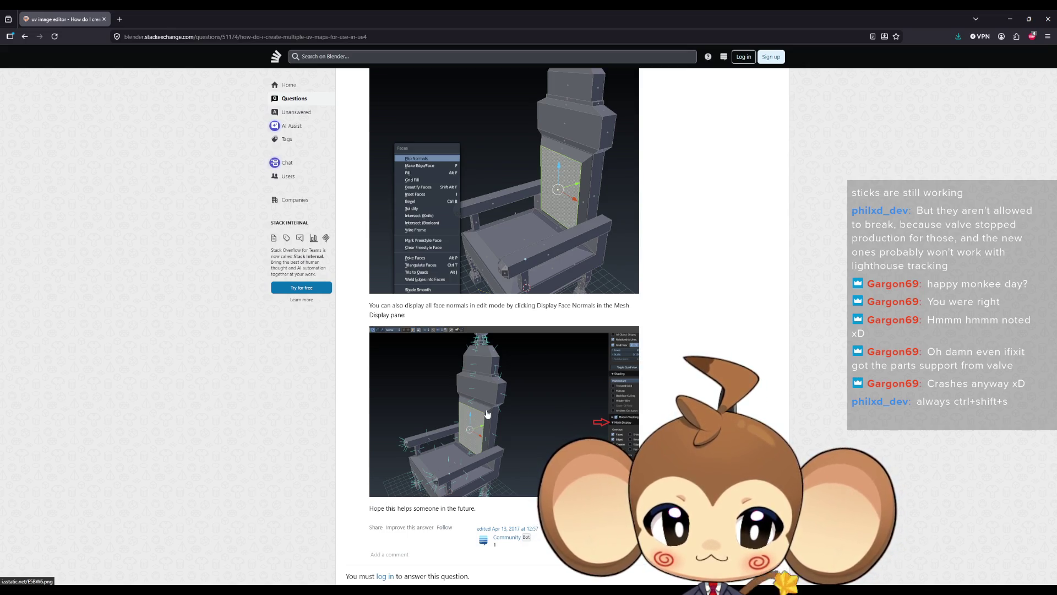
pyautogui.scroll(4, 487, 413)
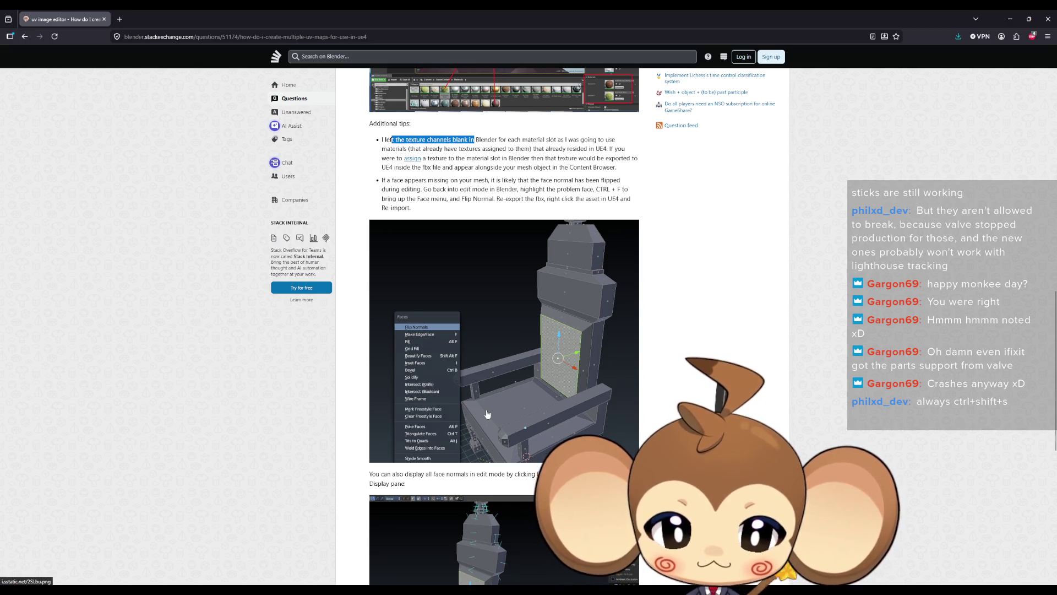
pyautogui.click(1048, 19)
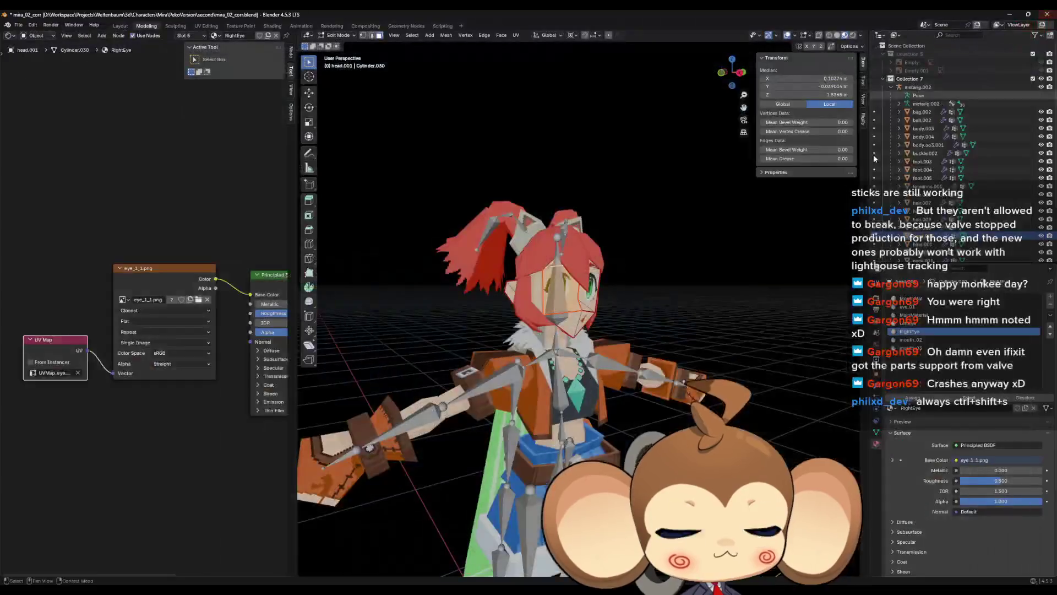
# Maximize the Unreal Mira_V2 mesh editor, frame and zoom on the character, then return to Blender.
pyautogui.moveTo(402, 580)
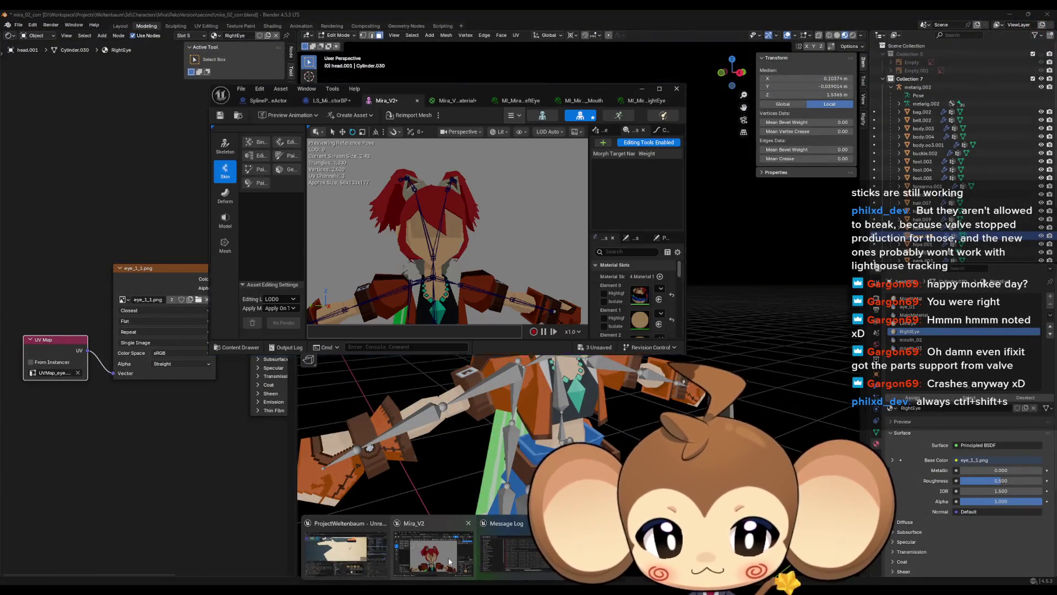
pyautogui.click(437, 550)
pyautogui.doubleClick(506, 86)
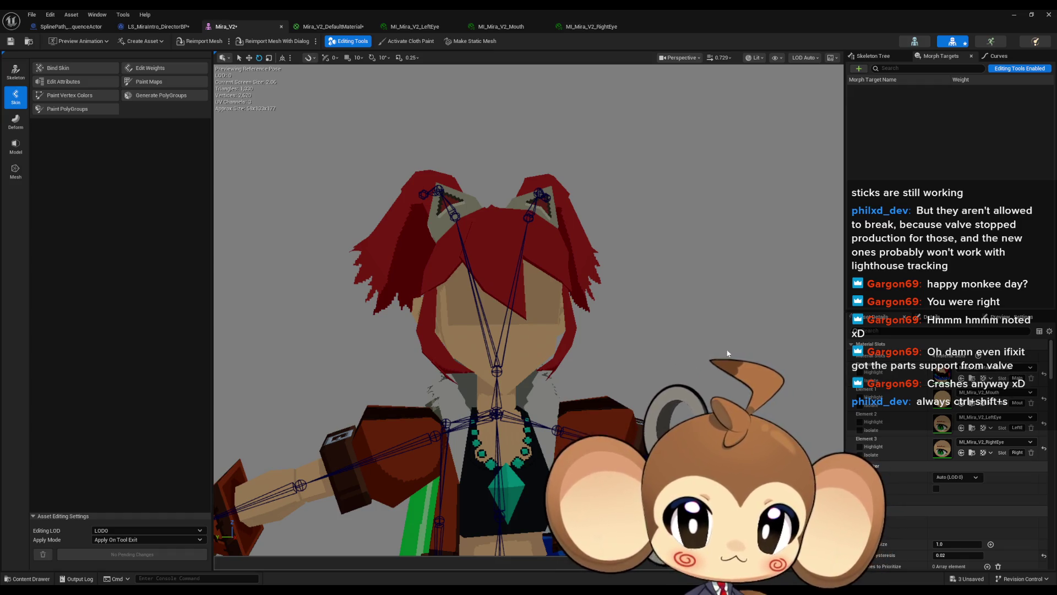
pyautogui.scroll(2, 528, 309)
pyautogui.press('f')
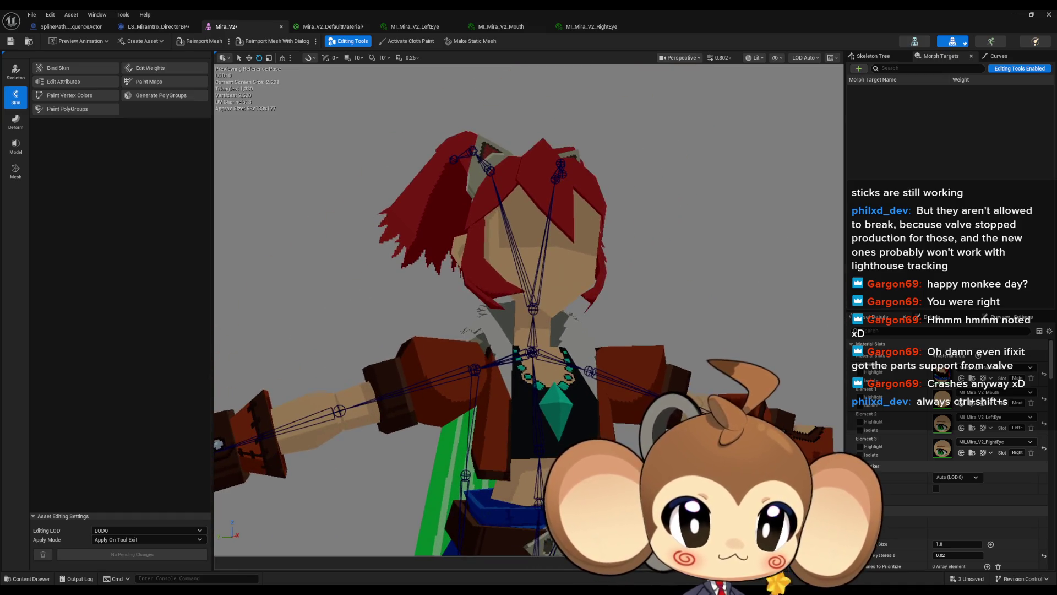
pyautogui.scroll(-2, 529, 309)
pyautogui.scroll(3, 528, 308)
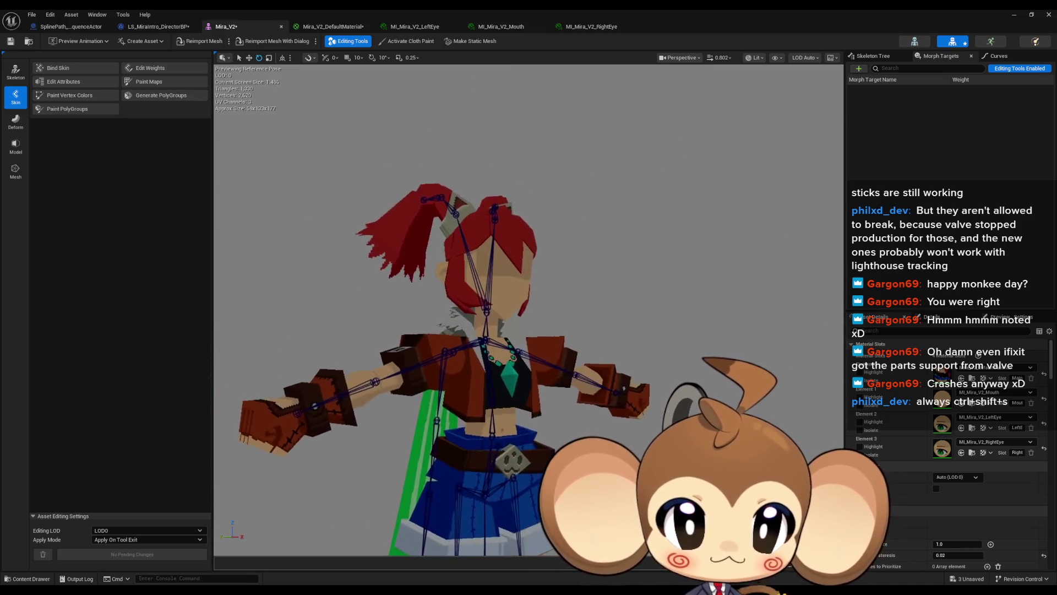
pyautogui.scroll(-3, 528, 308)
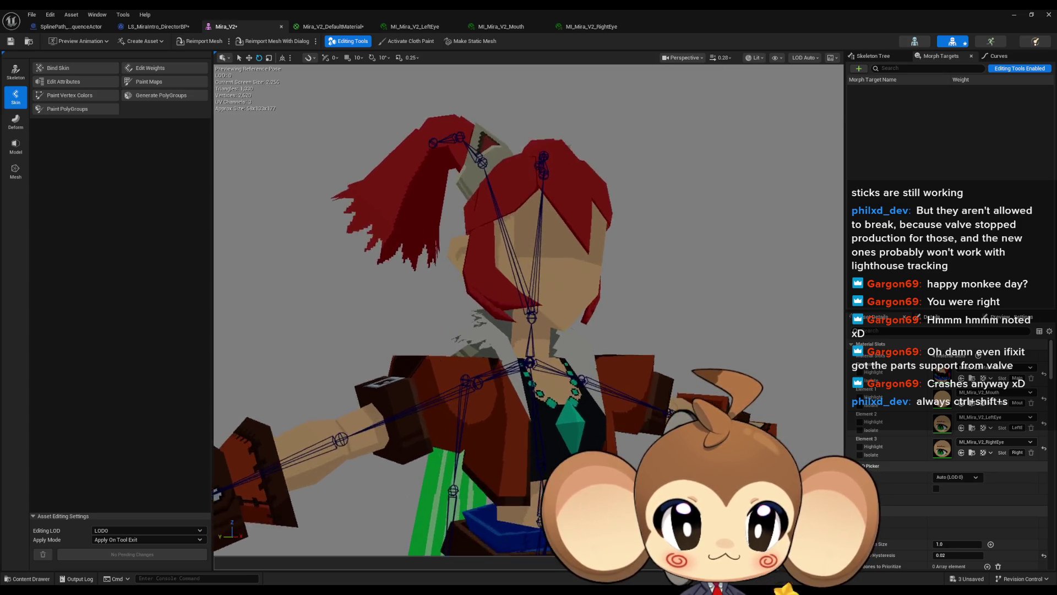
pyautogui.scroll(4, 528, 308)
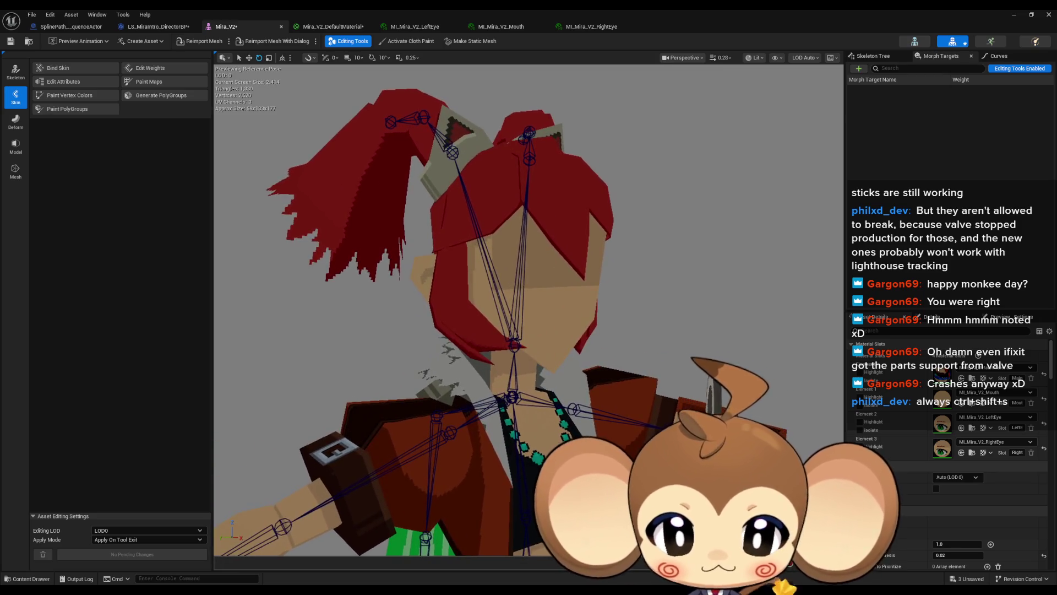
pyautogui.hotkey('alt', 'Tab')
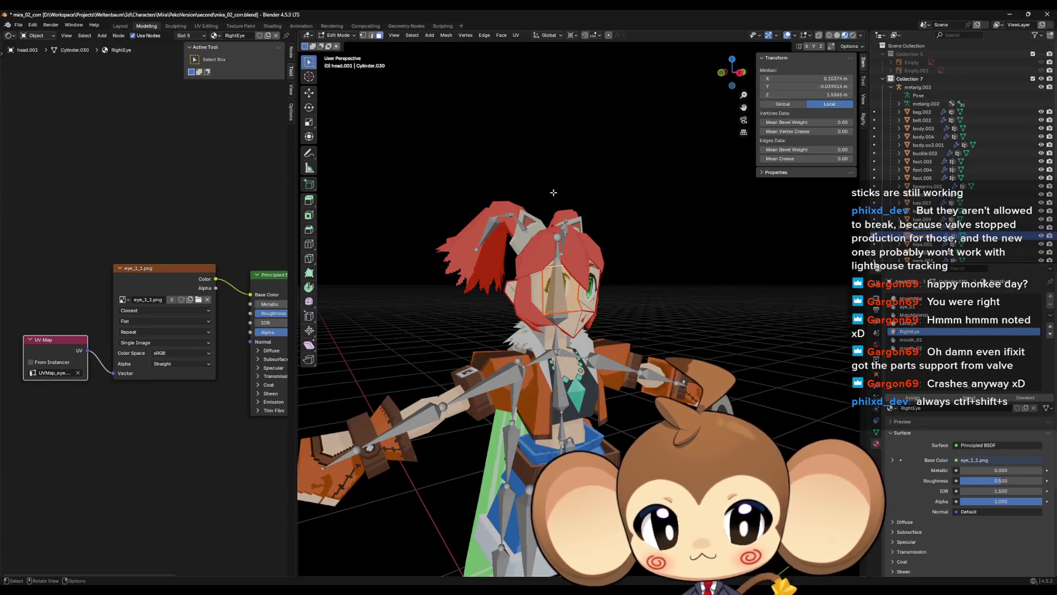
# Turn the node area into a UV Editor and widen it to the right.
pyautogui.scroll(-1, 637, 302)
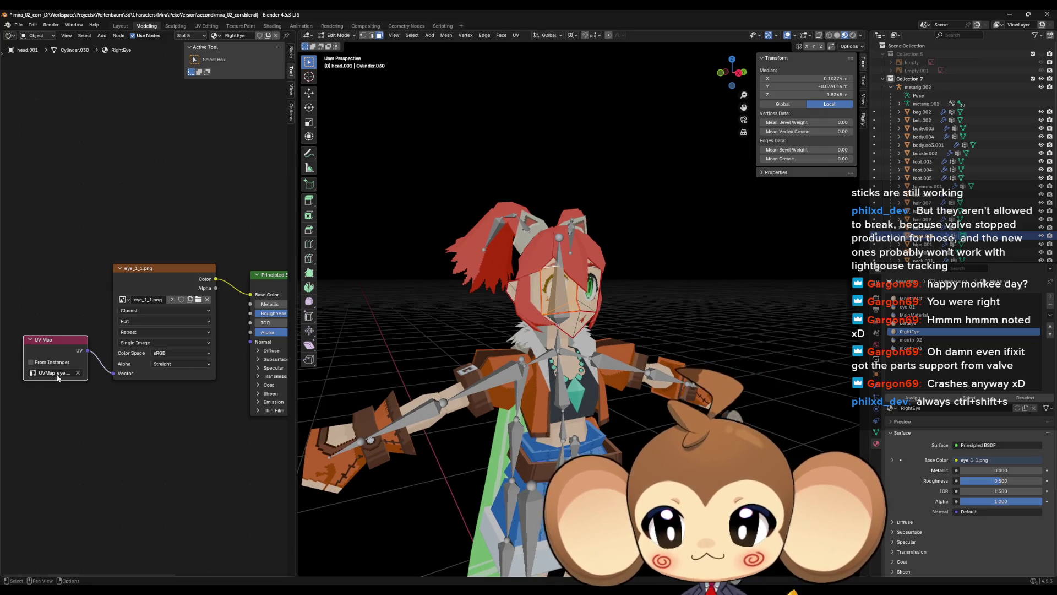
pyautogui.click(10, 35)
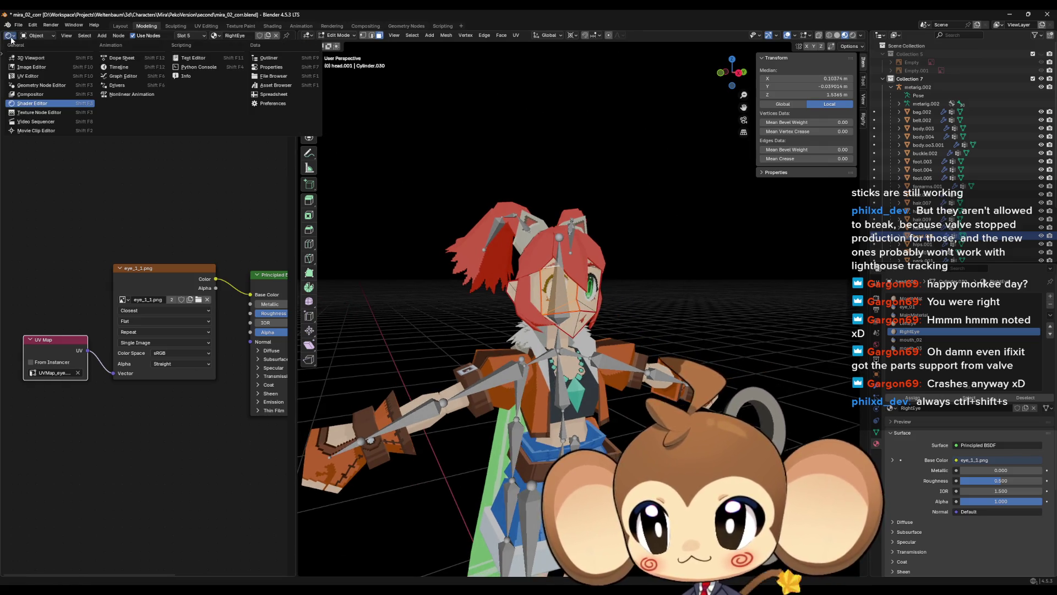
pyautogui.click(41, 76)
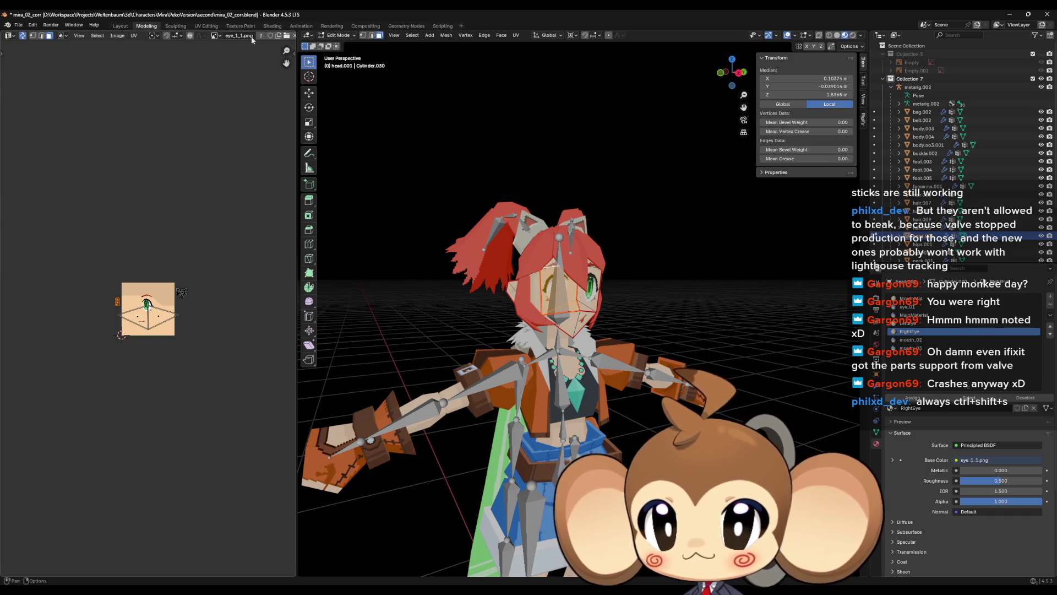
pyautogui.scroll(6, 173, 332)
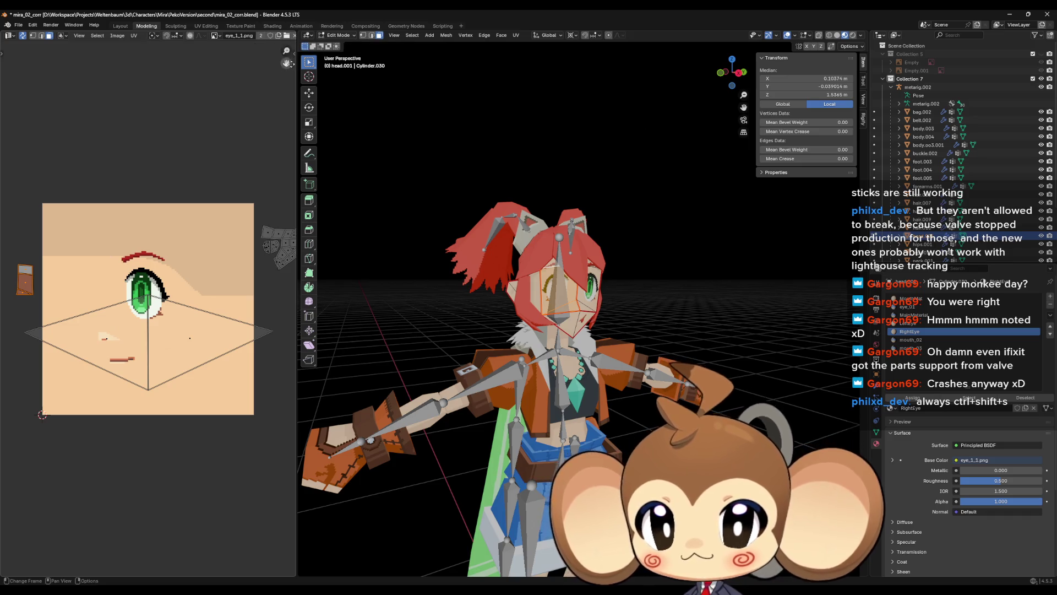
pyautogui.moveTo(296, 66); pyautogui.dragTo(496, 66)
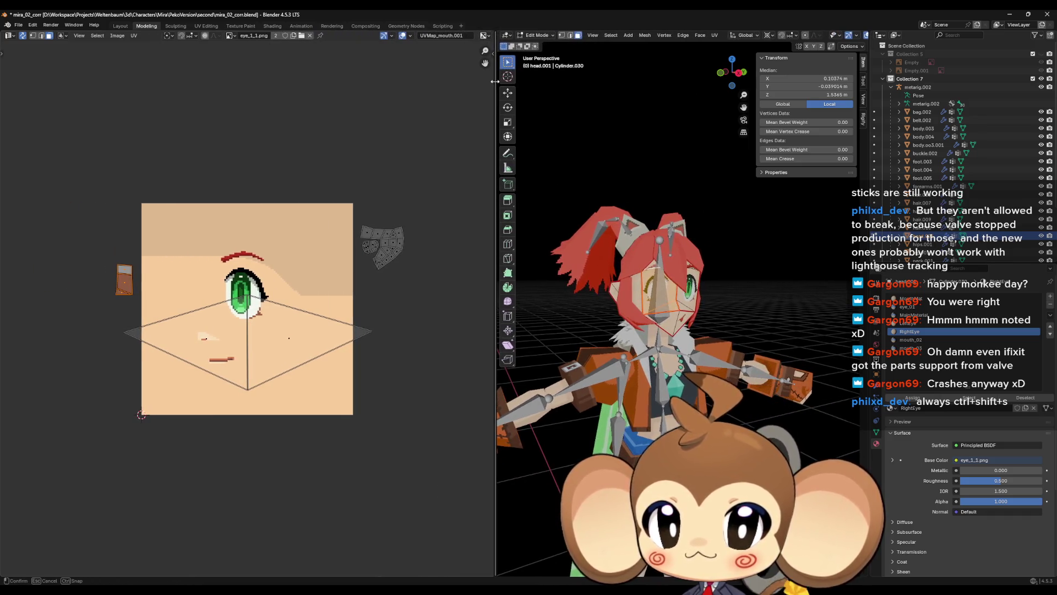
# Compare the UVMap, UVMap_mouth.001 and UVMap_eye.002 layouts, leaving UVMap active.
pyautogui.click(462, 35)
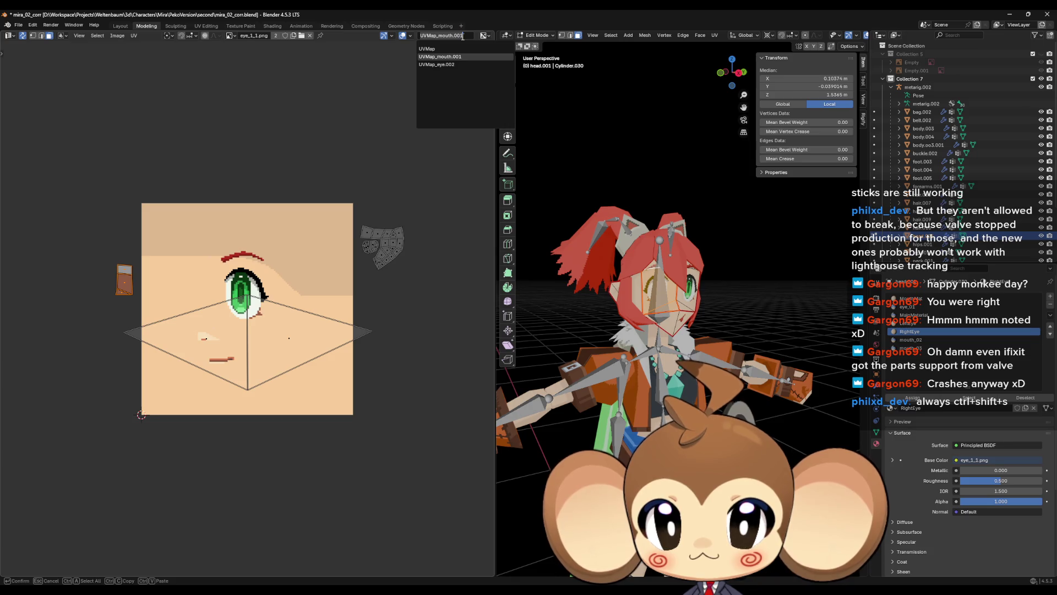
pyautogui.click(441, 49)
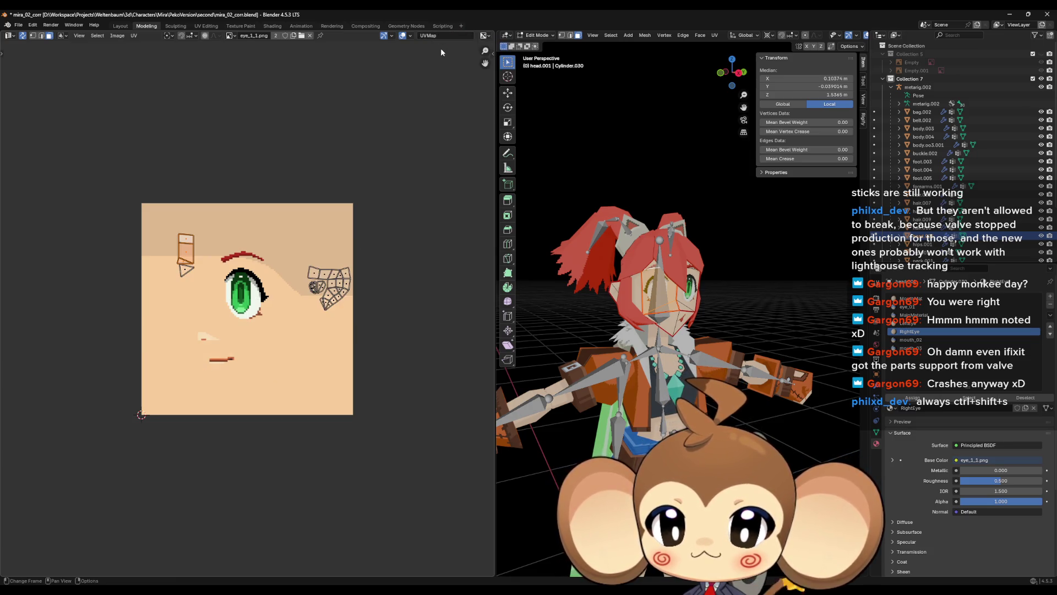
pyautogui.click(444, 37)
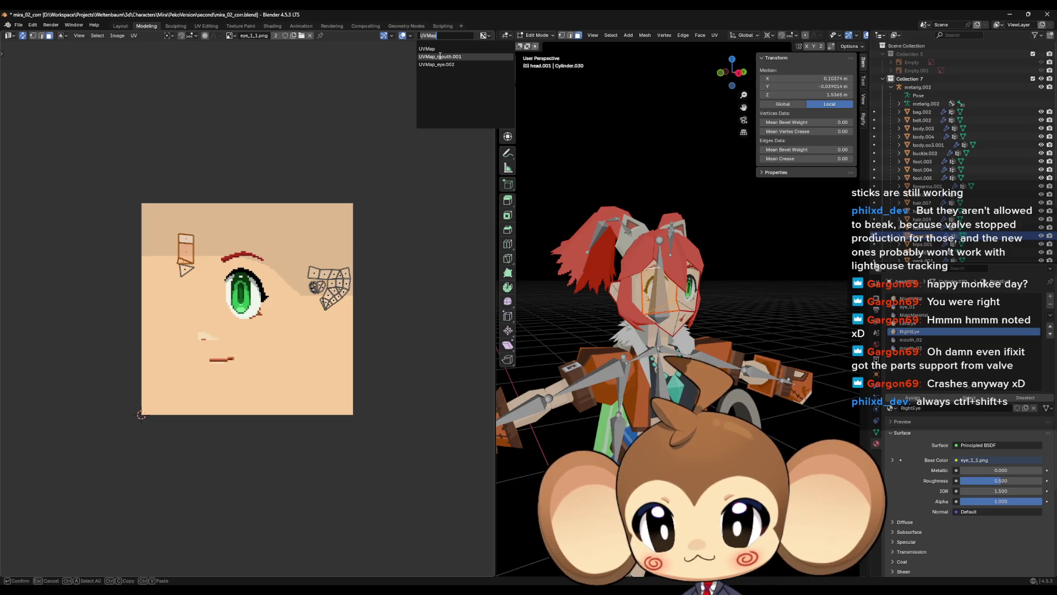
pyautogui.click(440, 56)
pyautogui.click(435, 36)
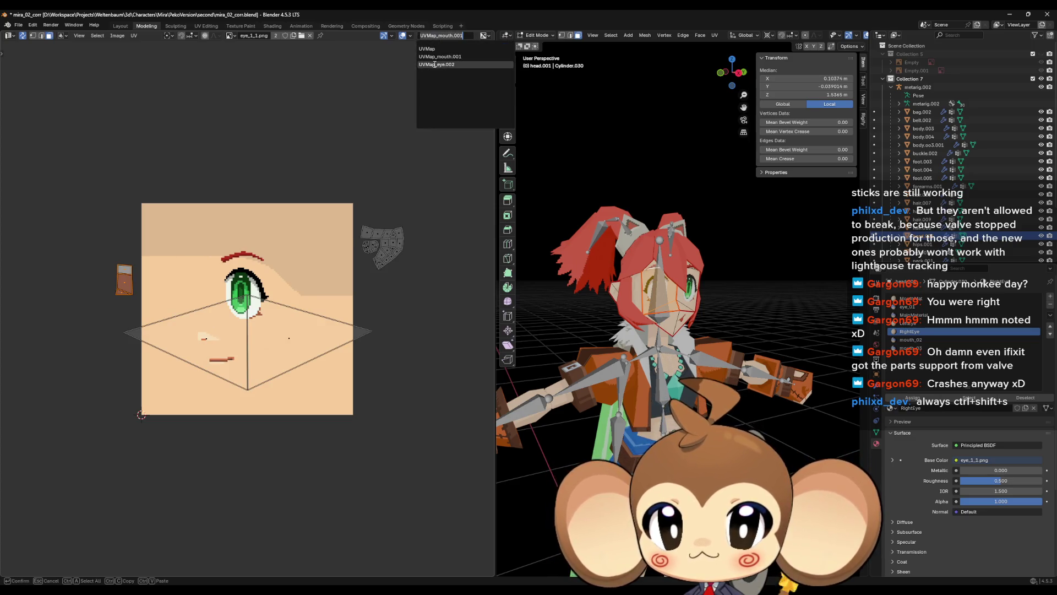
pyautogui.click(435, 64)
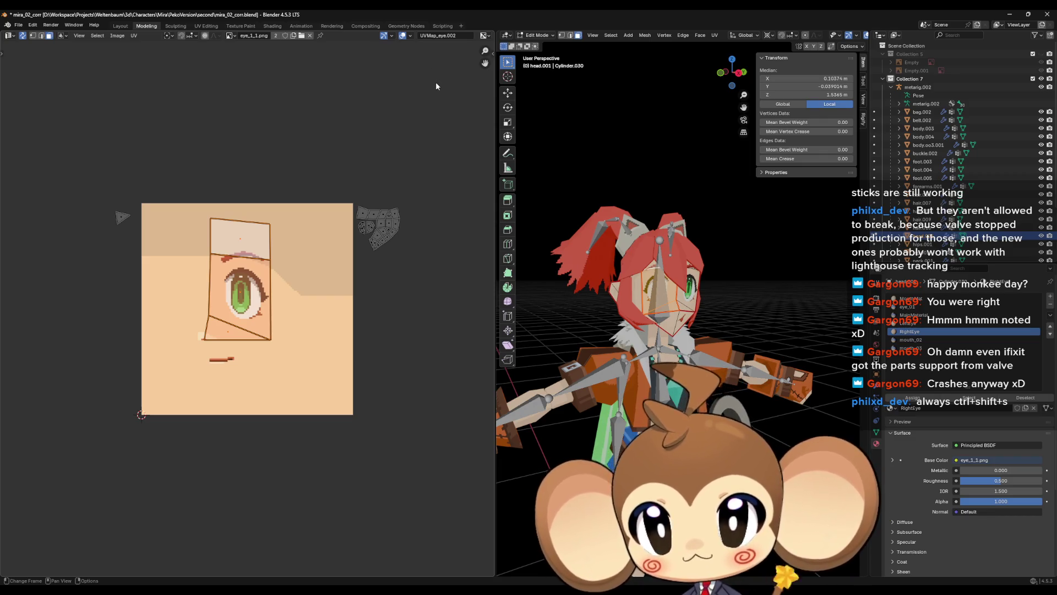
pyautogui.click(440, 35)
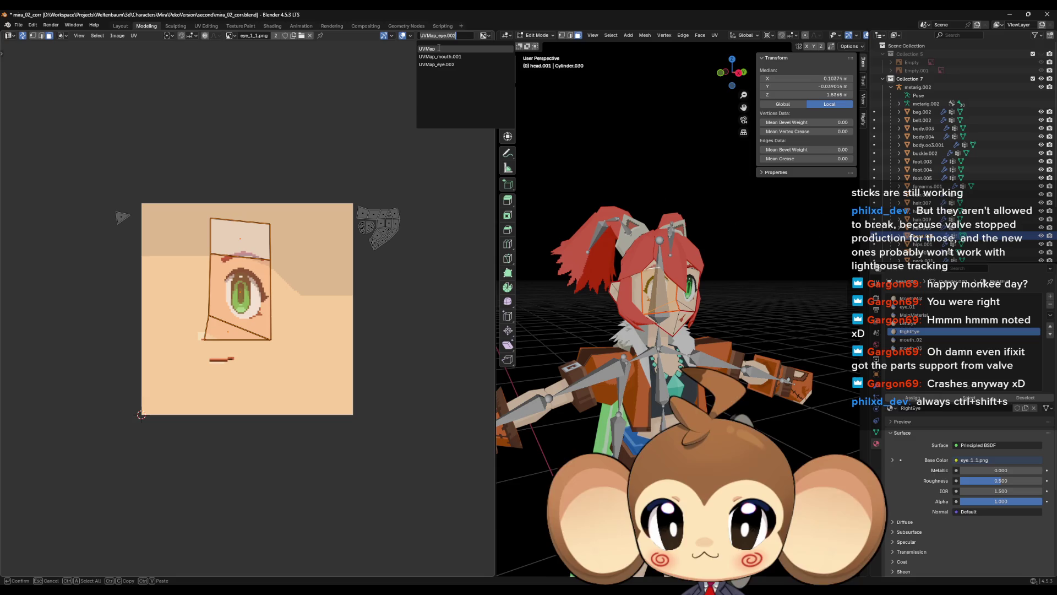
pyautogui.click(438, 49)
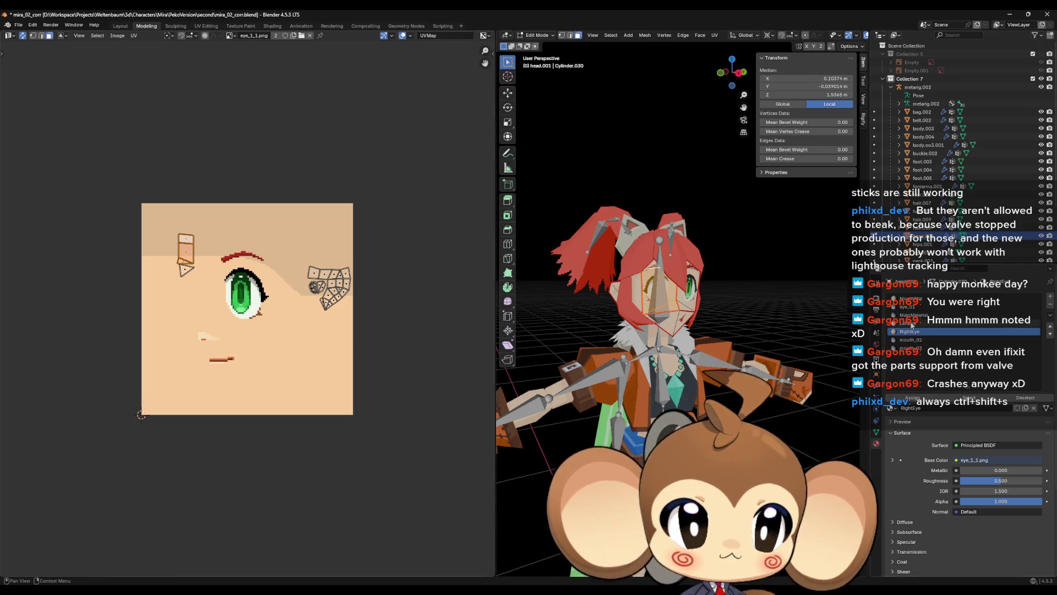
pyautogui.click(913, 348)
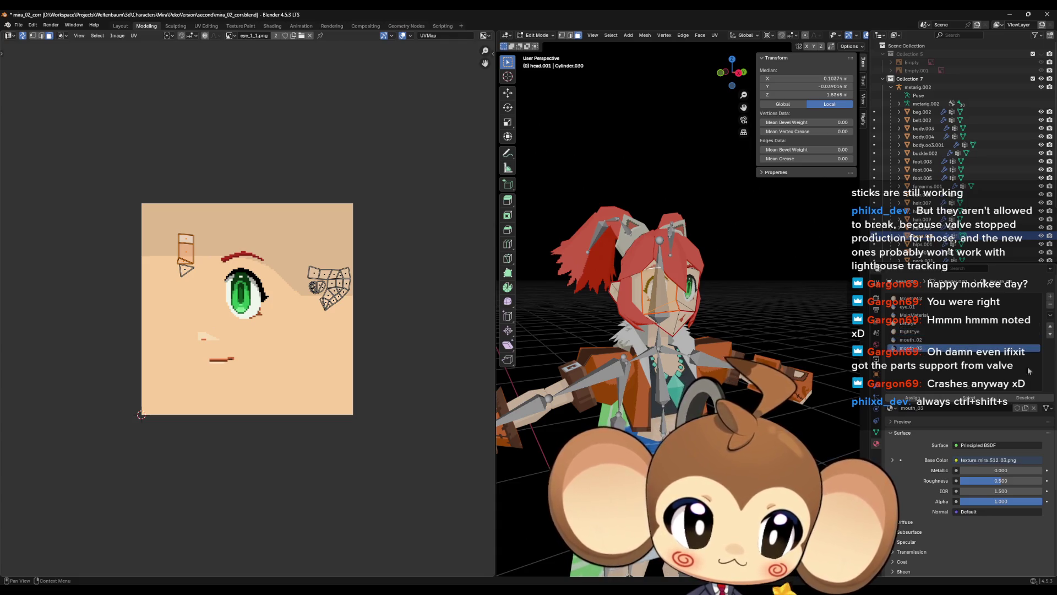
# Remove the mouth_03, mouth_02 and eye_01 material slots and move MainMaterial to the top.
pyautogui.click(1050, 304)
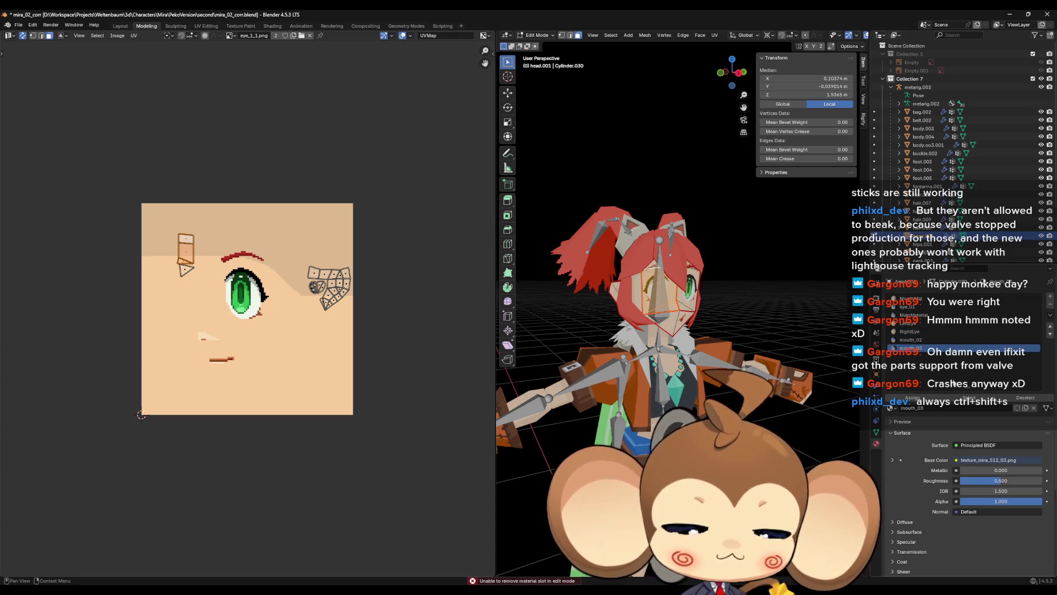
pyautogui.press('Tab')
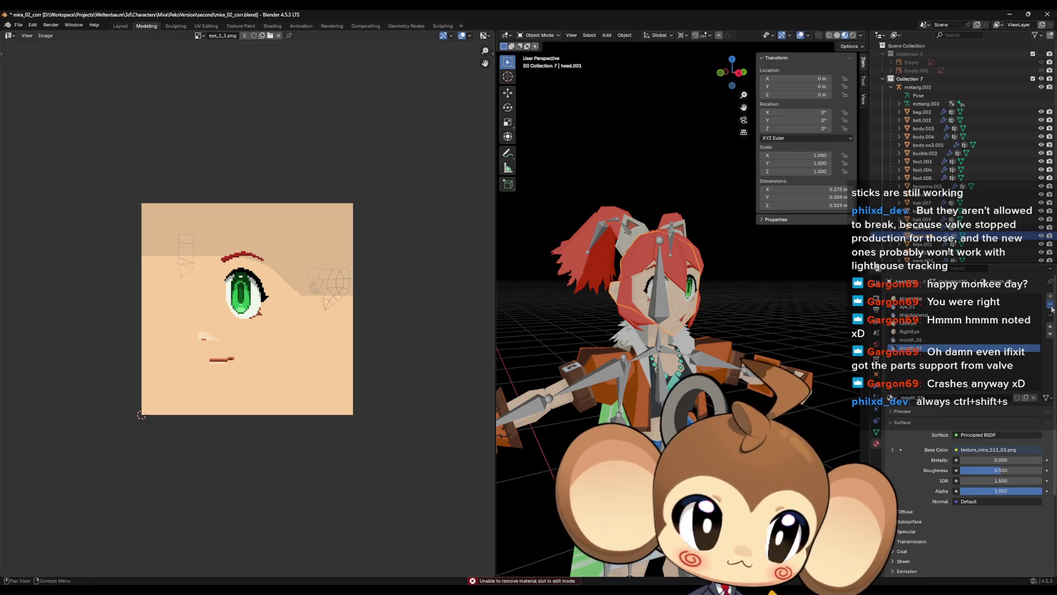
pyautogui.click(1051, 304)
pyautogui.click(1051, 305)
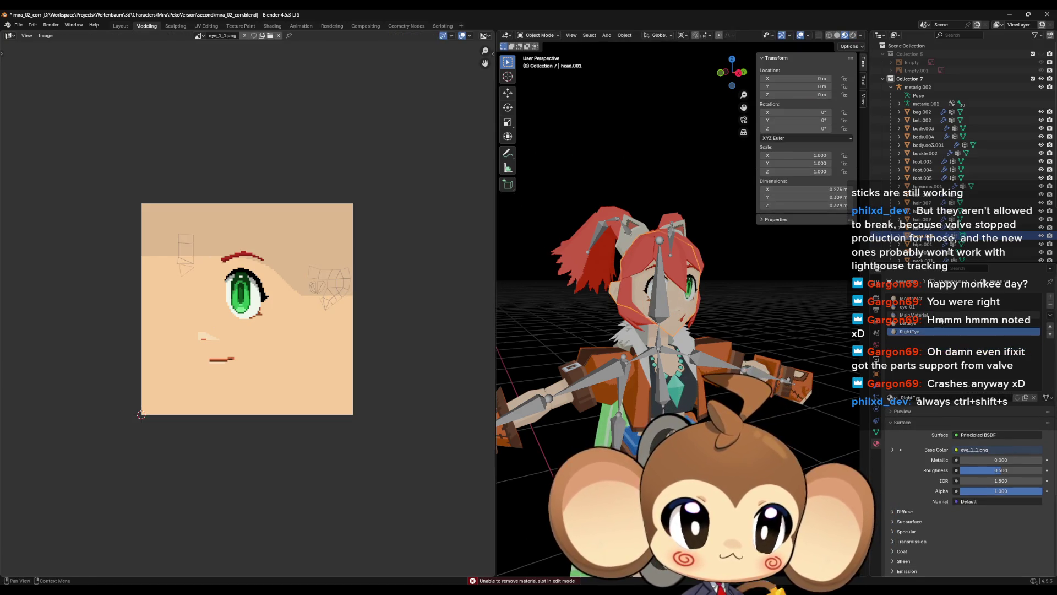
pyautogui.click(928, 308)
pyautogui.click(1050, 304)
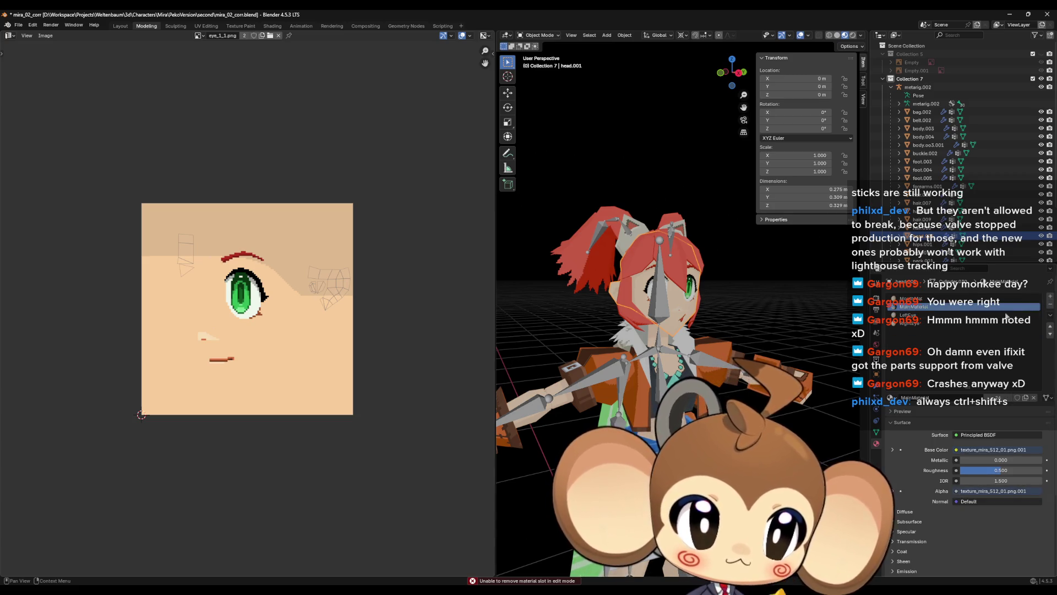
pyautogui.click(1051, 325)
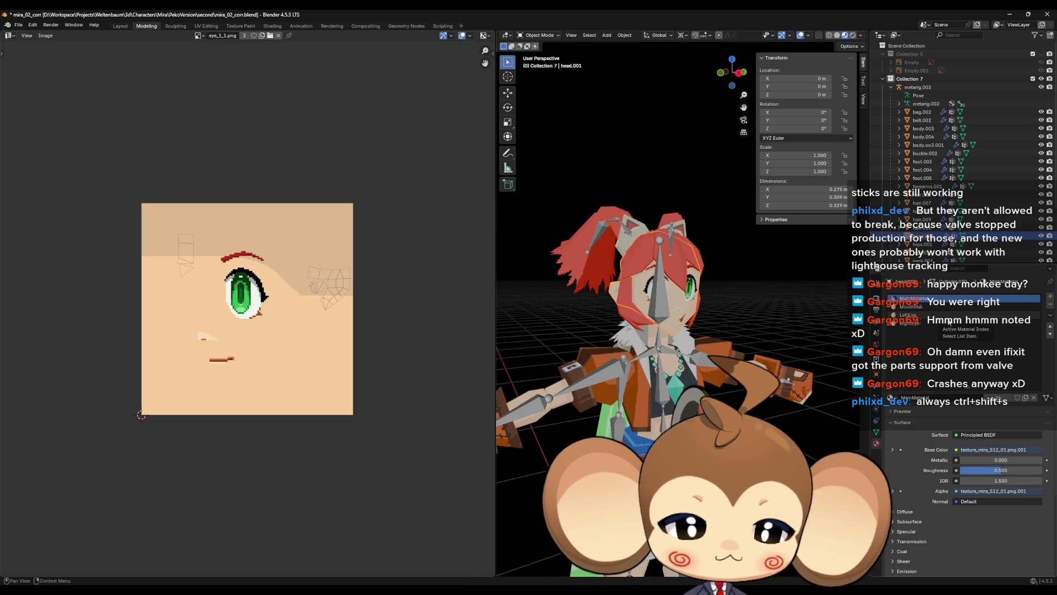
# Switch back to the shader editor and add a UV Map node to the texture's Vector input.
pyautogui.click(9, 36)
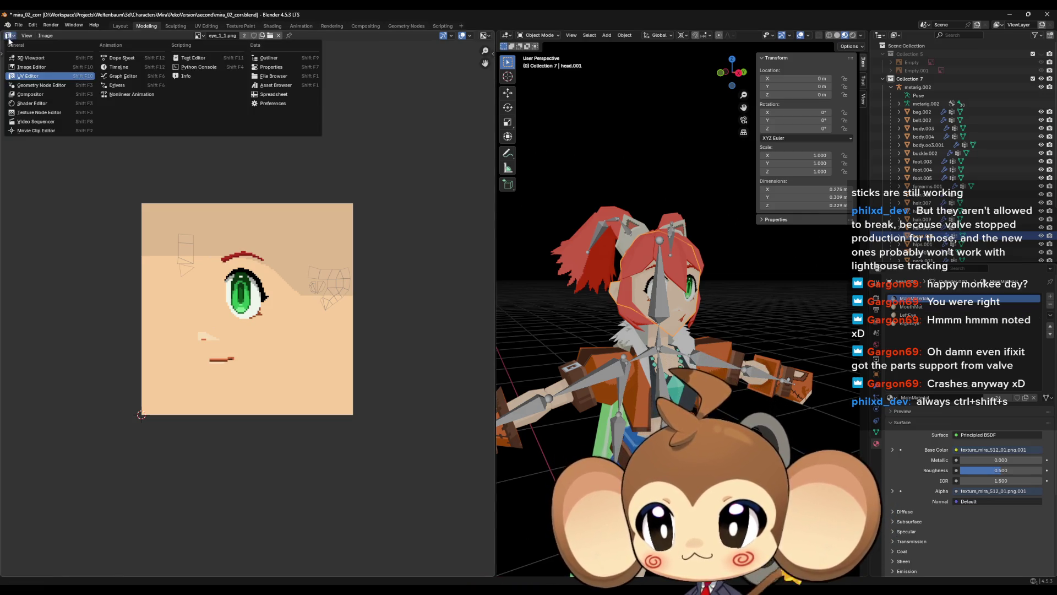
pyautogui.click(24, 104)
pyautogui.click(235, 281)
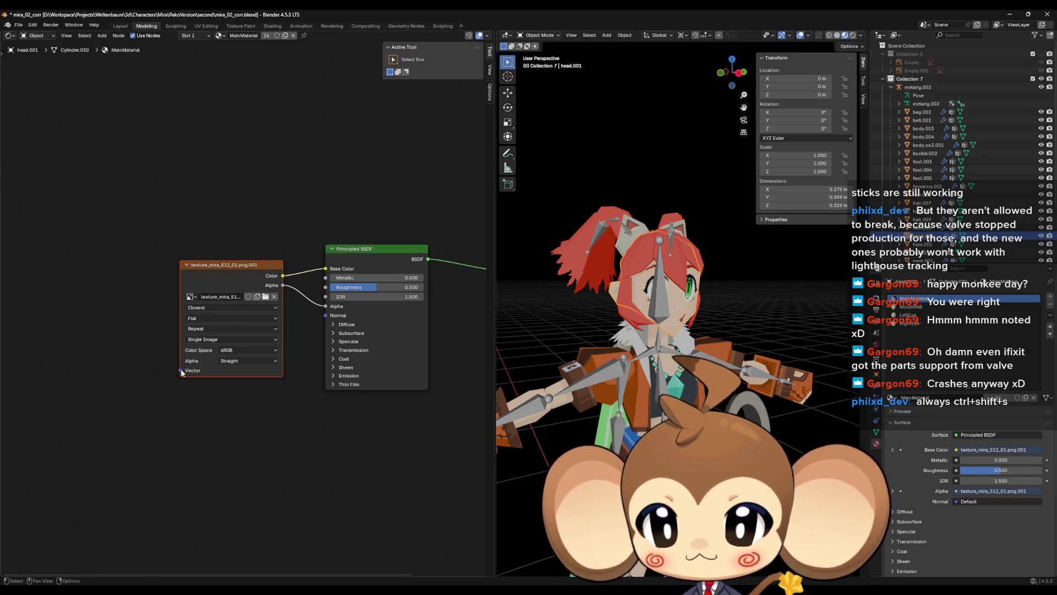
pyautogui.moveTo(181, 370)
pyautogui.mouseDown()
pyautogui.moveTo(84, 341)
pyautogui.moveTo(103, 358)
pyautogui.mouseUp()
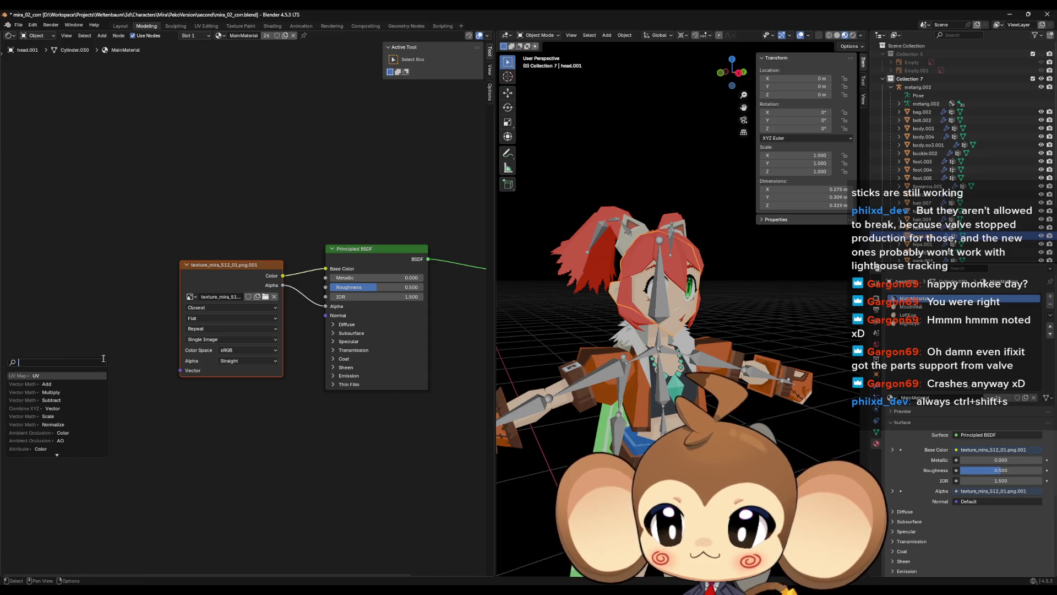
pyautogui.click(70, 375)
pyautogui.click(66, 380)
# Set the UV Map node to UVMap and place it beside the texture.
pyautogui.click(66, 379)
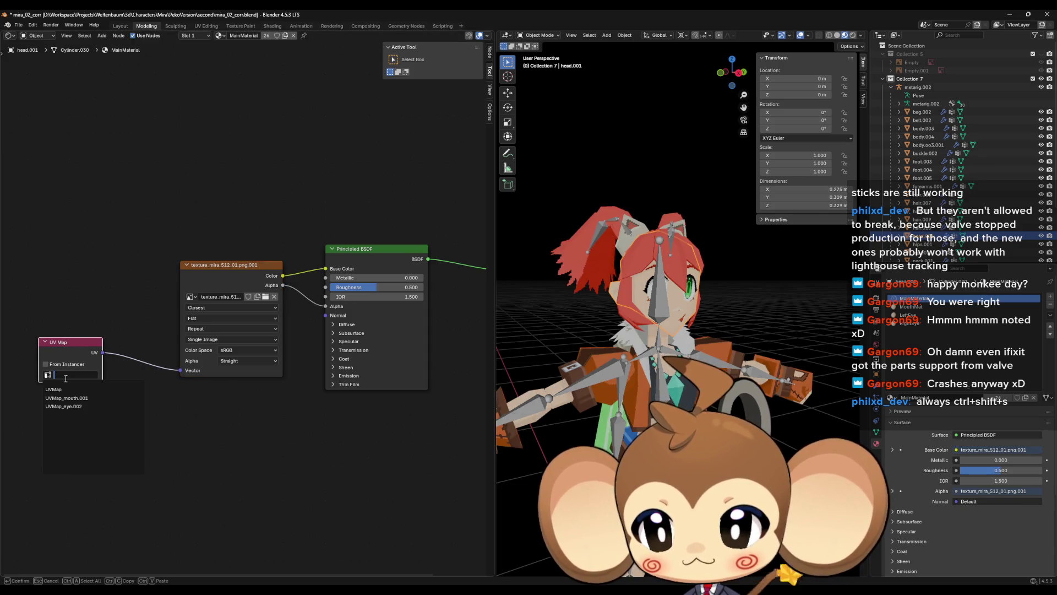
pyautogui.click(74, 398)
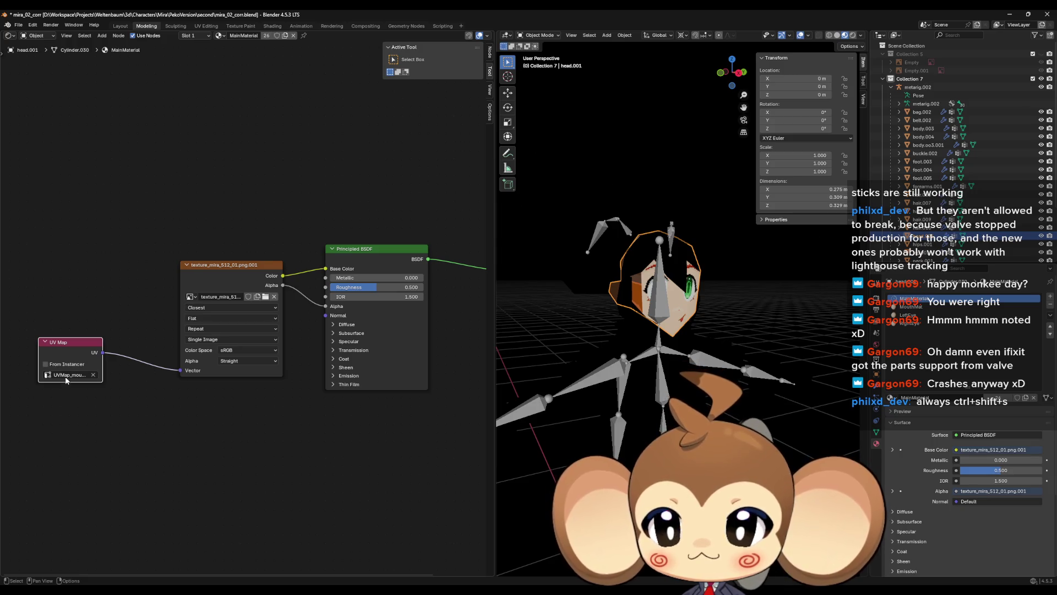
pyautogui.click(65, 380)
pyautogui.press('Down')
pyautogui.press('Return')
pyautogui.click(64, 379)
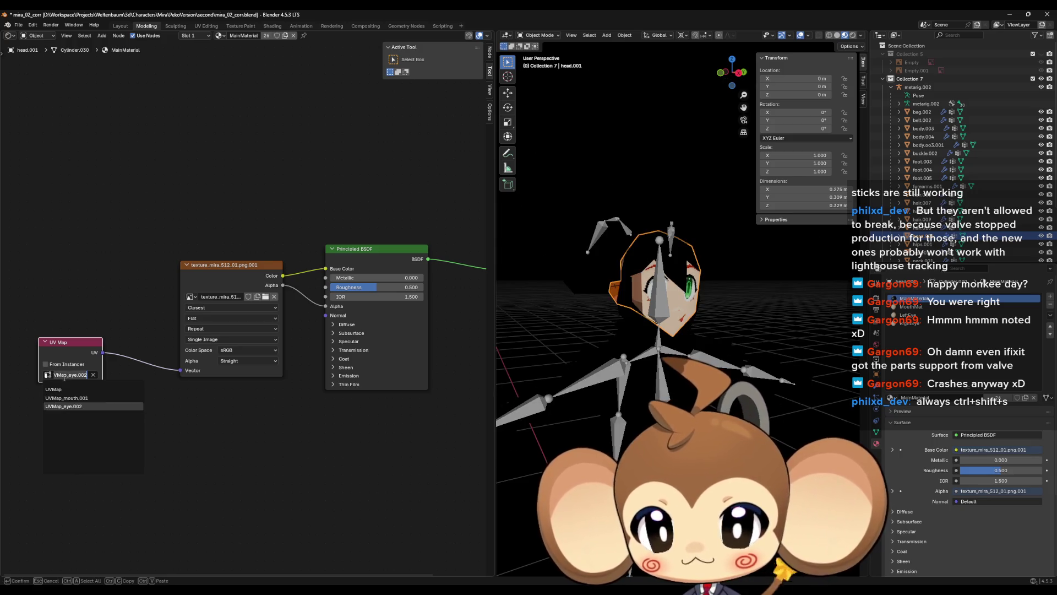
pyautogui.click(65, 389)
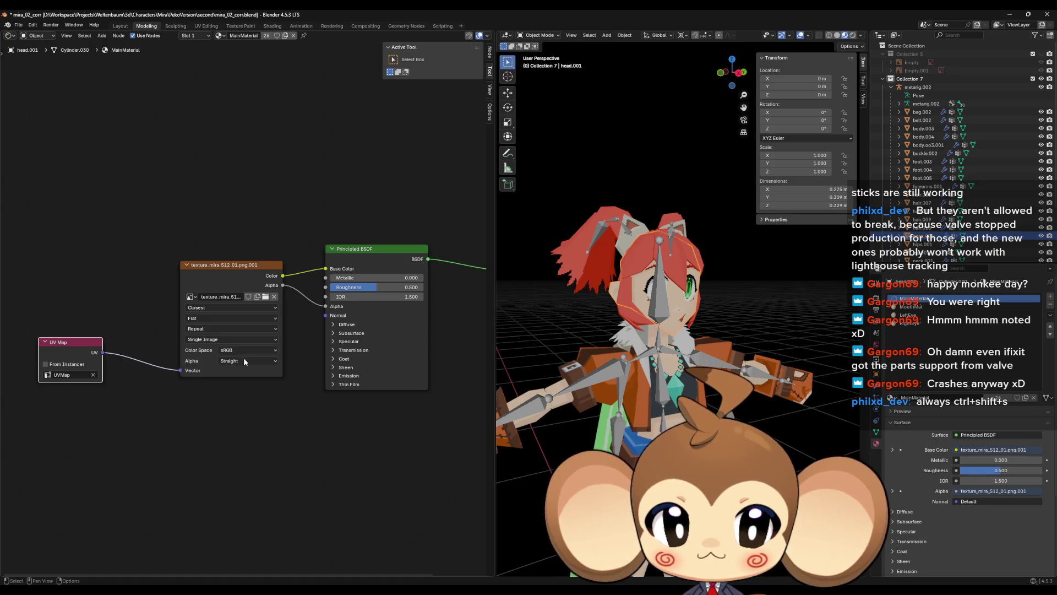
pyautogui.moveTo(71, 349); pyautogui.dragTo(128, 366)
pyautogui.click(240, 440)
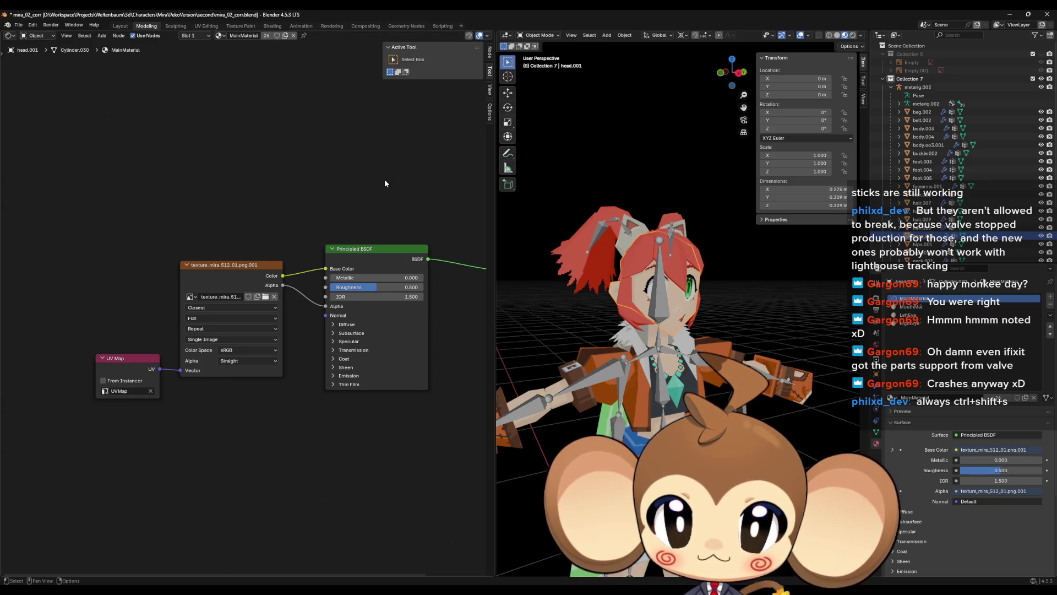
# Check the LeftEye and RightEye materials, return to MainMaterial, and select the character's meshes.
pyautogui.click(8, 36)
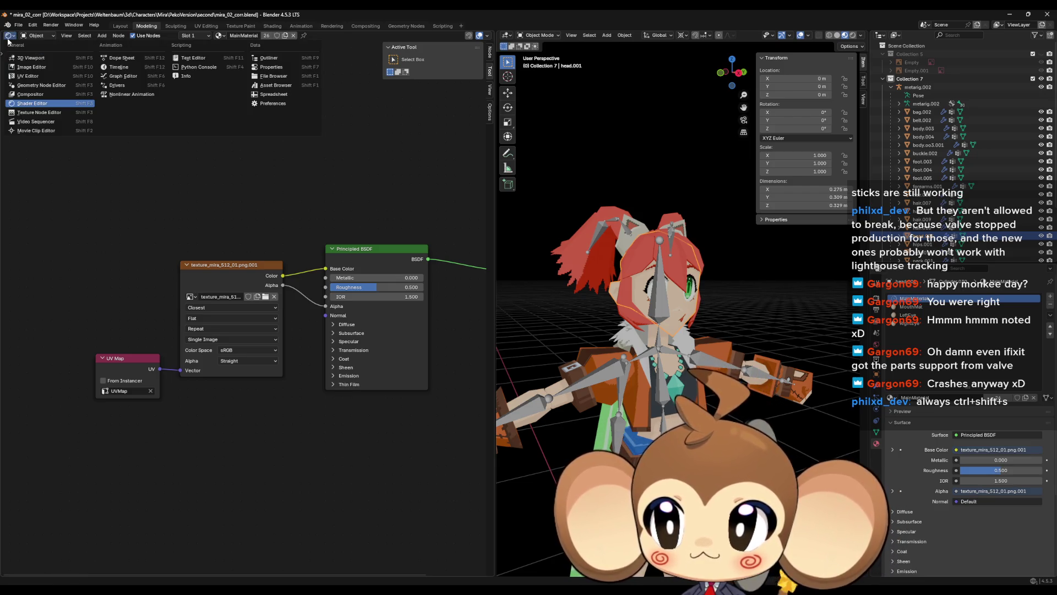
pyautogui.click(8, 40)
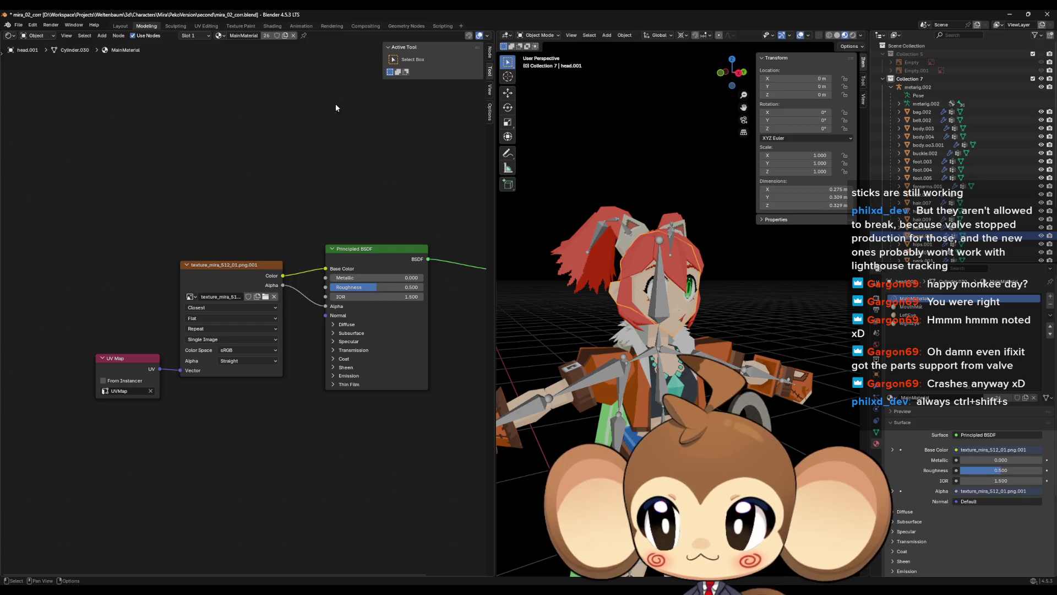
pyautogui.press('`')
pyautogui.click(184, 144)
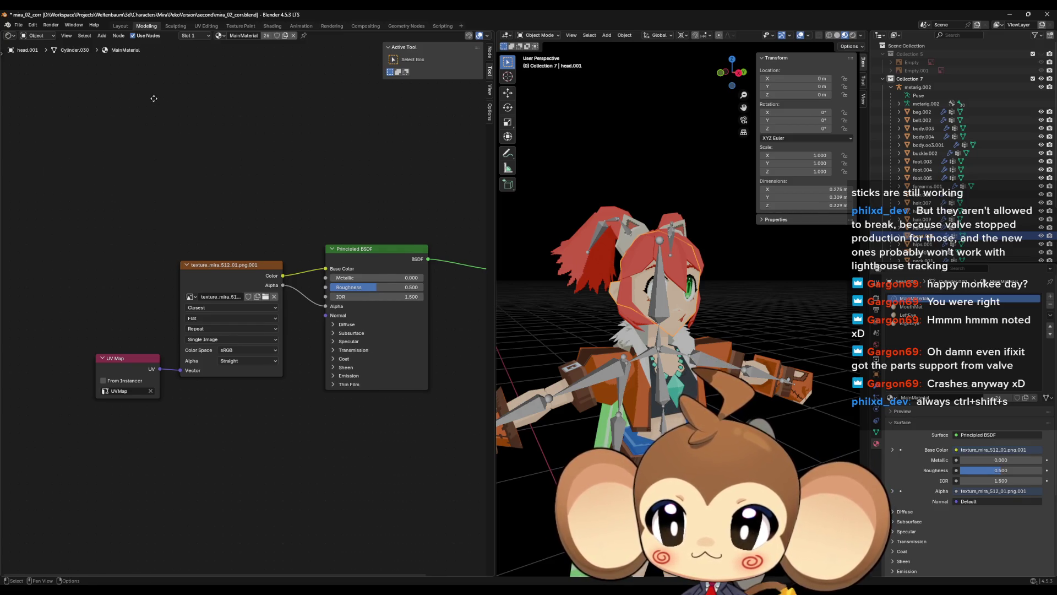
pyautogui.click(935, 306)
pyautogui.click(936, 315)
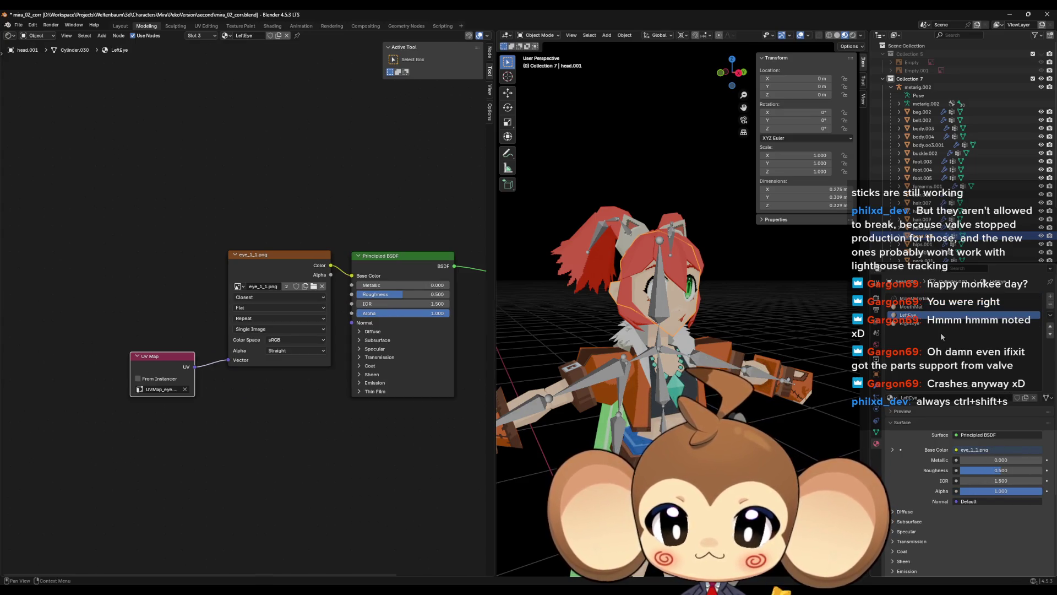
pyautogui.click(923, 324)
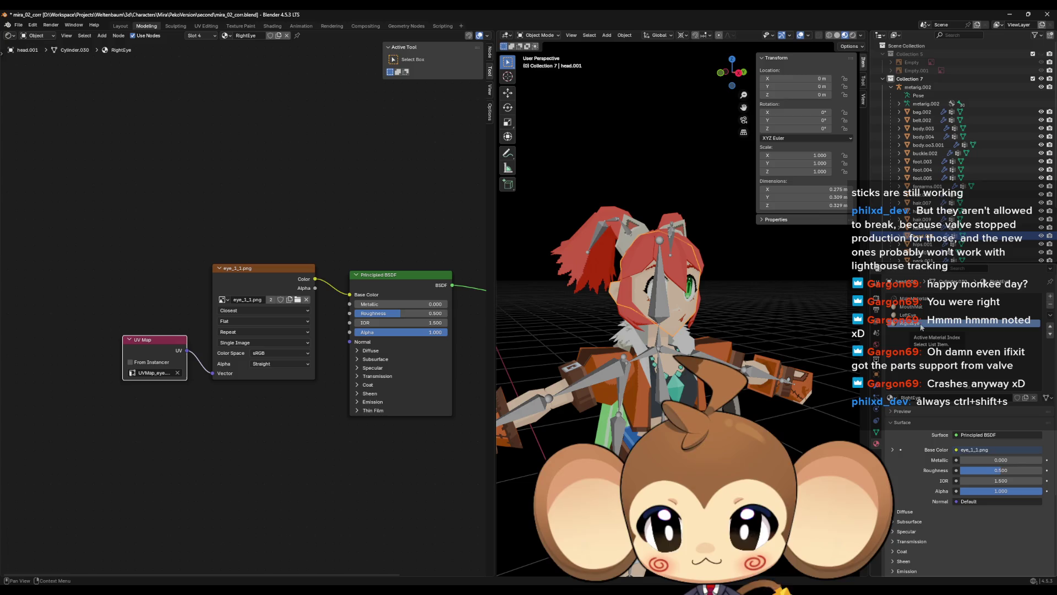
pyautogui.click(923, 315)
pyautogui.click(922, 307)
pyautogui.click(923, 298)
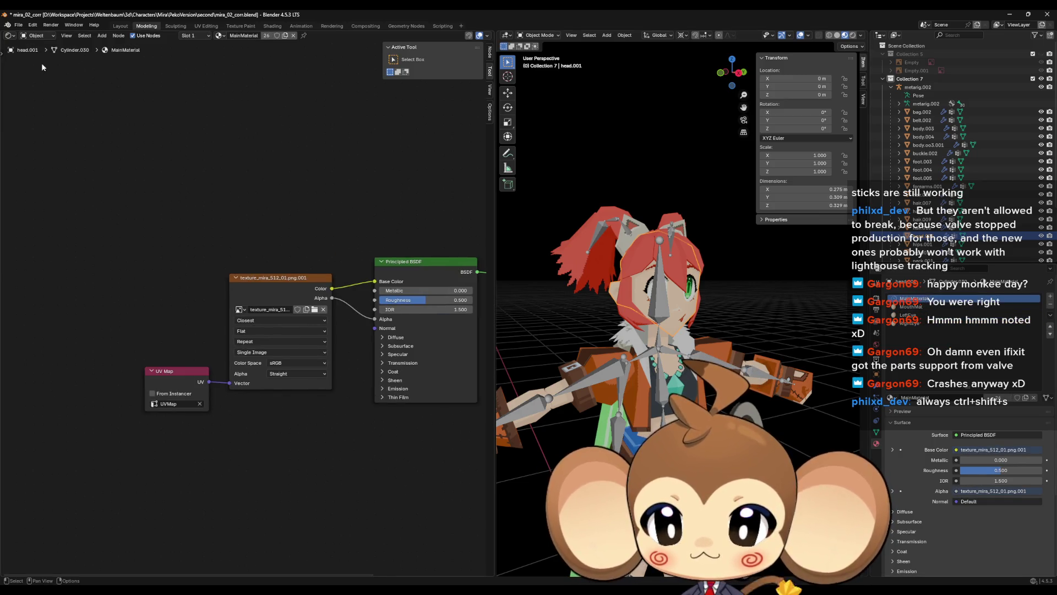
pyautogui.click(19, 26)
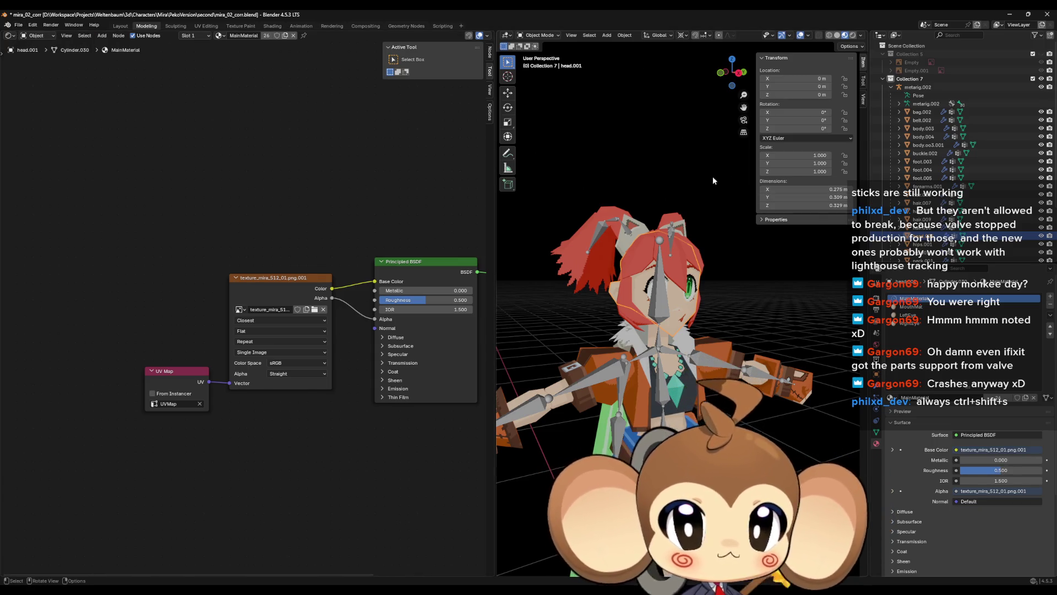
pyautogui.click(936, 227)
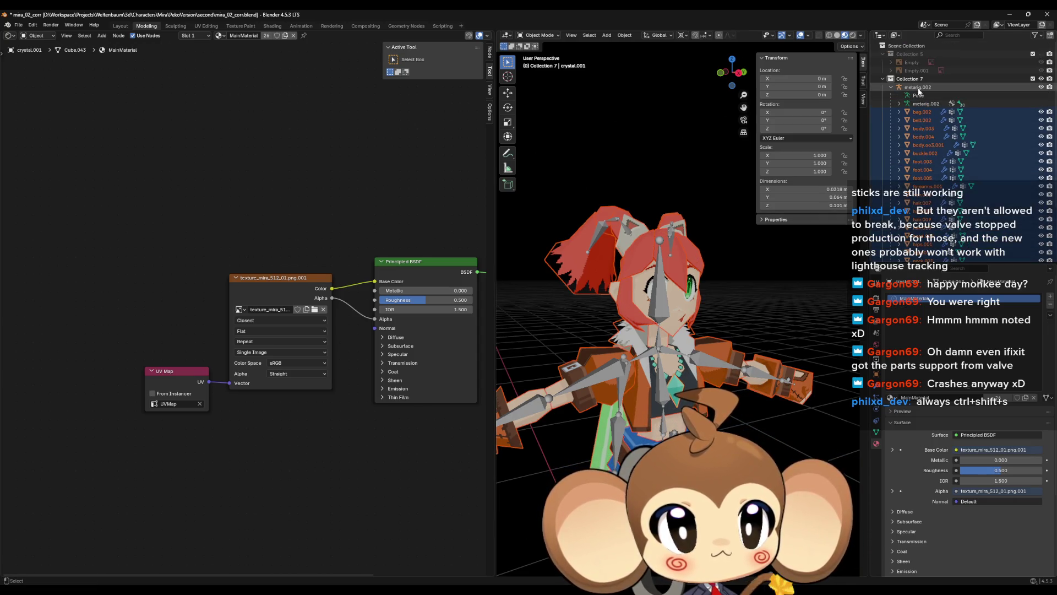
# Make metarig.002 active and export it with its meshes via File > Export > FBX to Mira_V2.fbx.
pyautogui.click(923, 88)
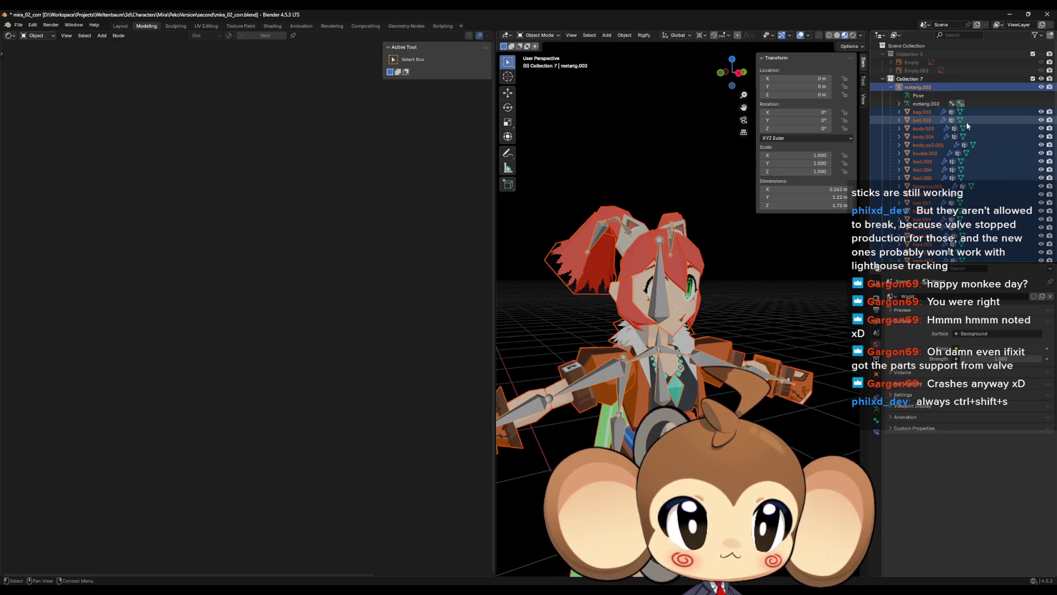
pyautogui.click(19, 26)
pyautogui.moveTo(32, 151)
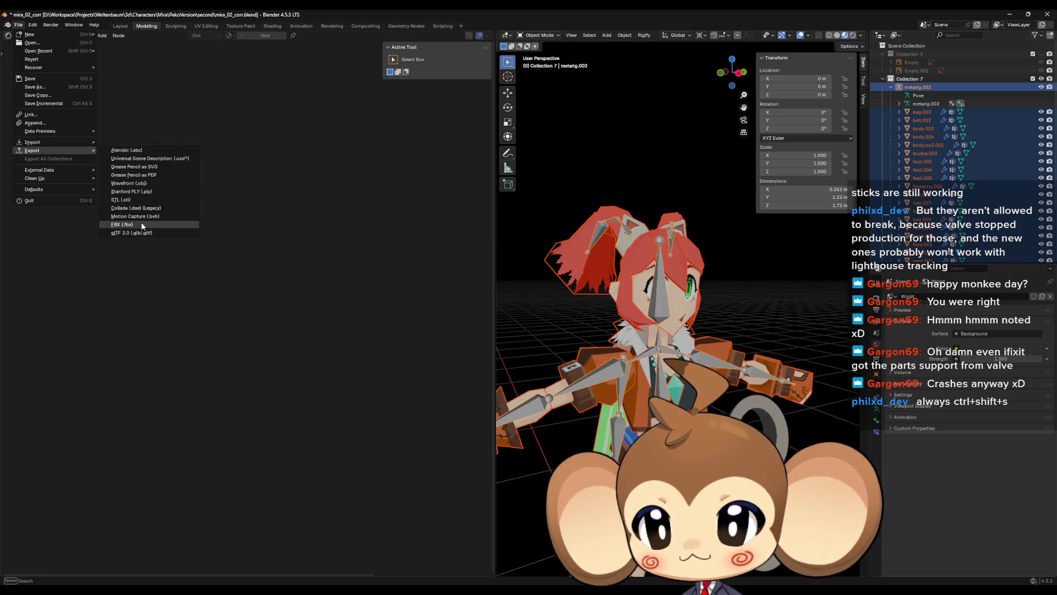
pyautogui.click(142, 223)
pyautogui.click(441, 213)
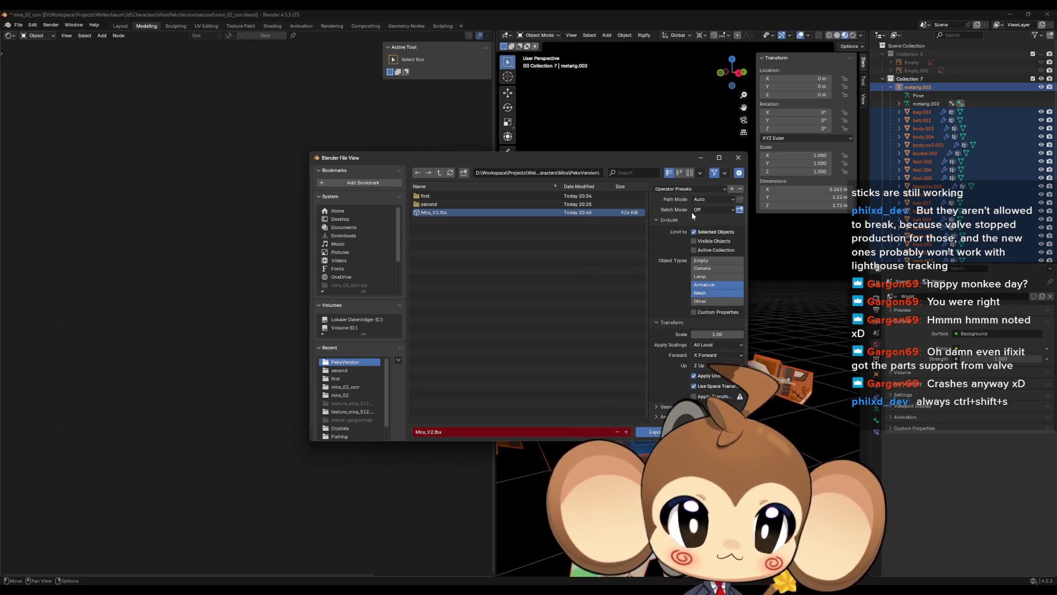
pyautogui.scroll(-1, 668, 237)
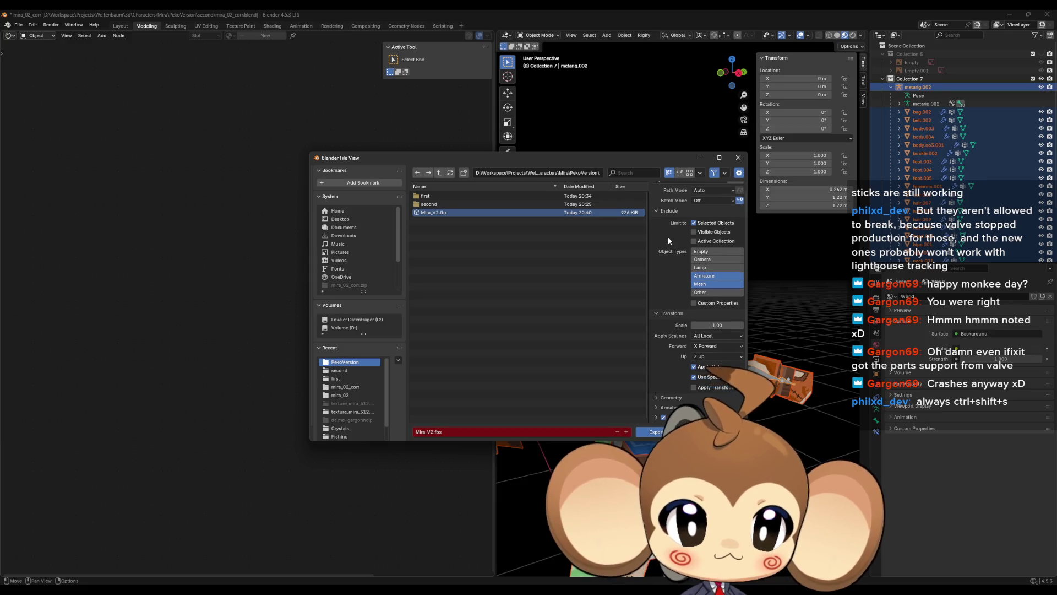
pyautogui.click(654, 431)
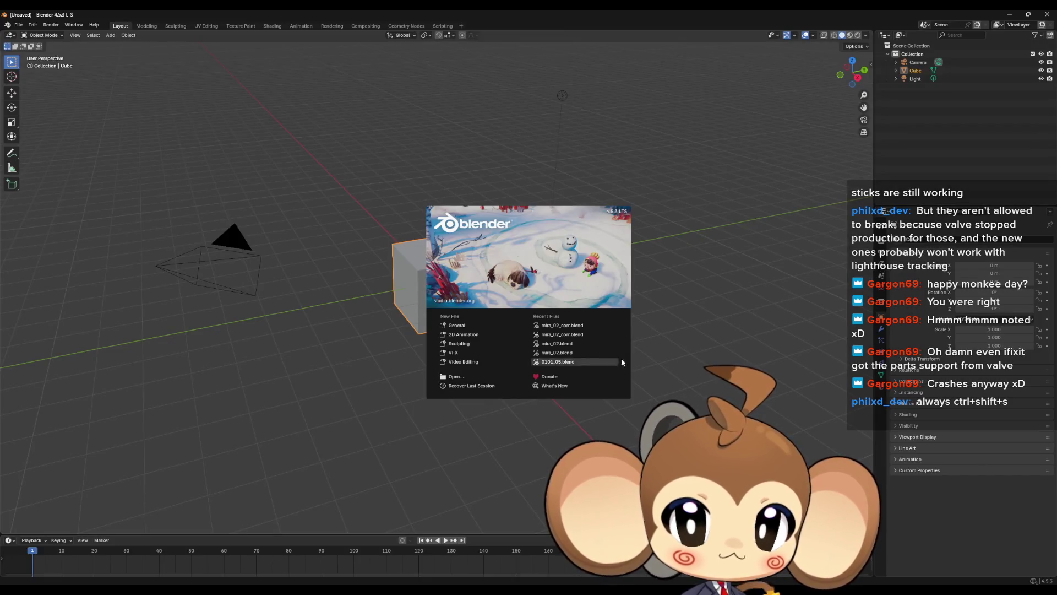
# Start a new scene, import Mira_V2.fbx, and delete the default cube.
pyautogui.click(705, 345)
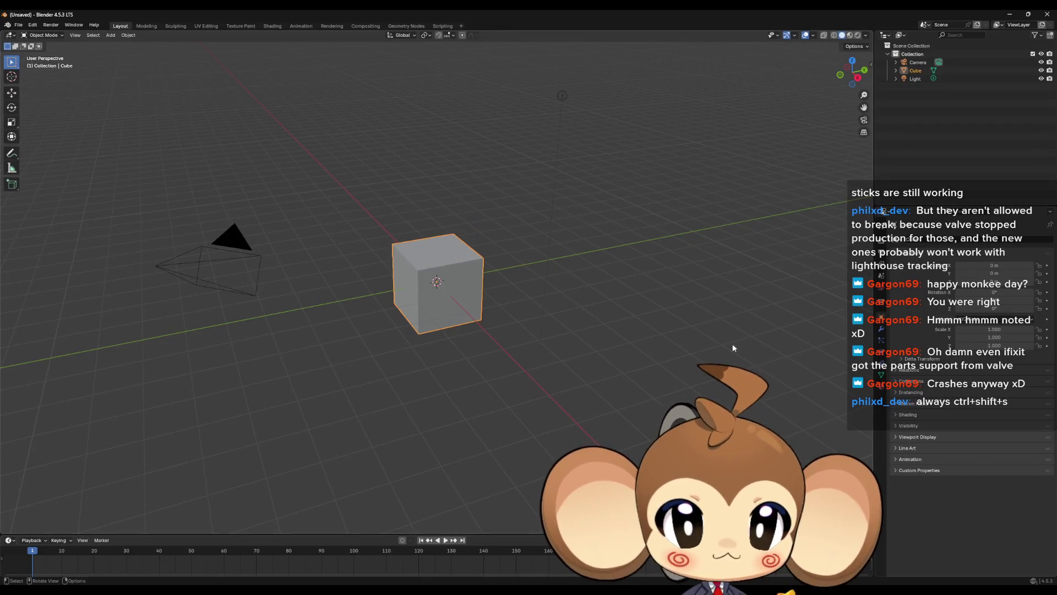
pyautogui.moveTo(1056, 344); pyautogui.dragTo(700, 344)
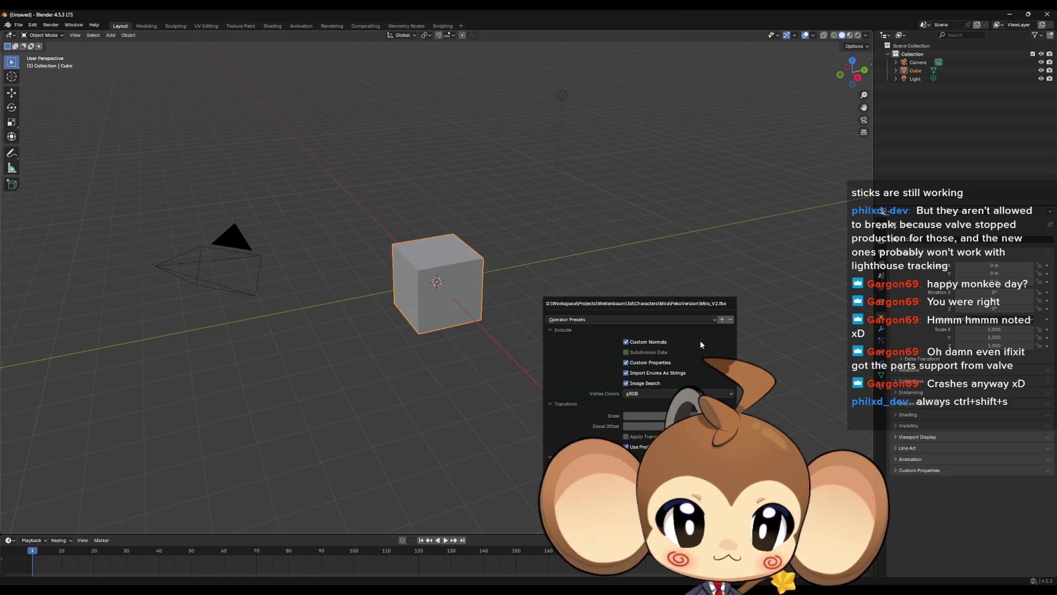
pyautogui.press('Return')
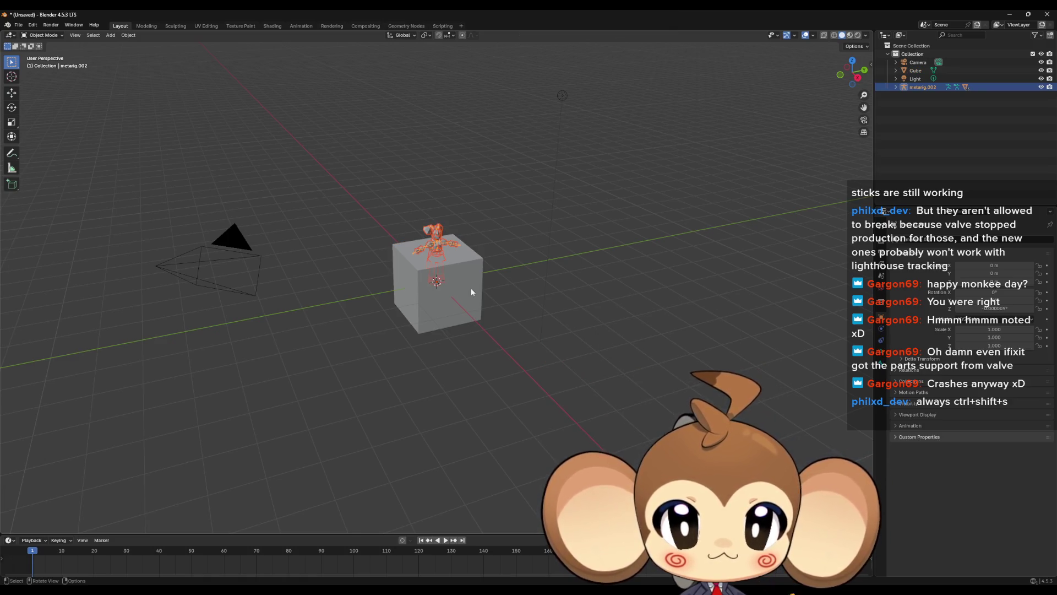
pyautogui.scroll(3, 468, 294)
pyautogui.click(402, 310)
pyautogui.press('Delete')
# Select the imported head and show its material settings.
pyautogui.scroll(3, 429, 165)
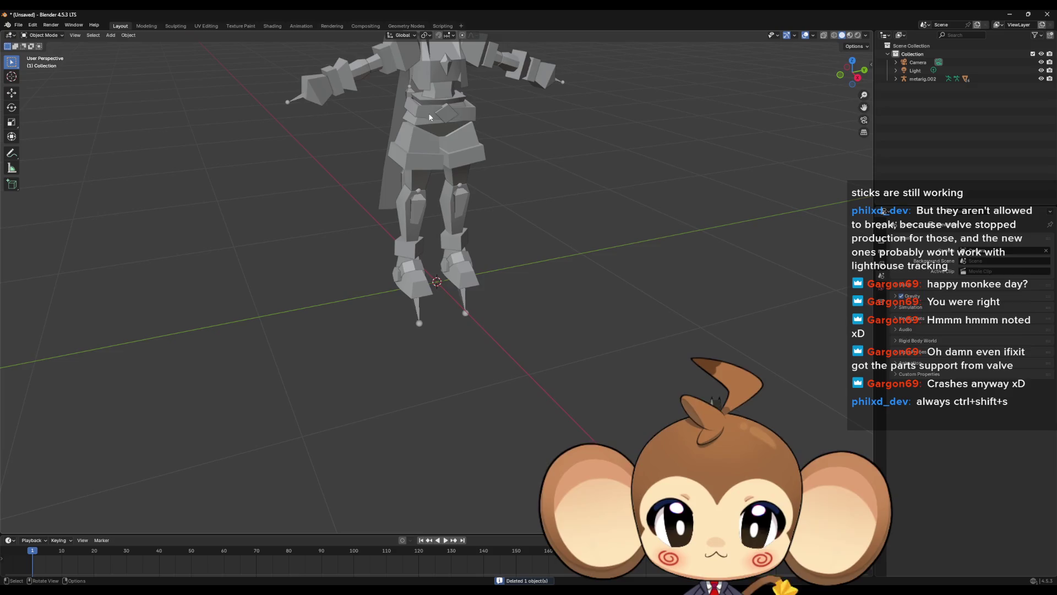
pyautogui.click(430, 119)
pyautogui.scroll(4, 440, 165)
pyautogui.click(430, 216)
pyautogui.click(882, 387)
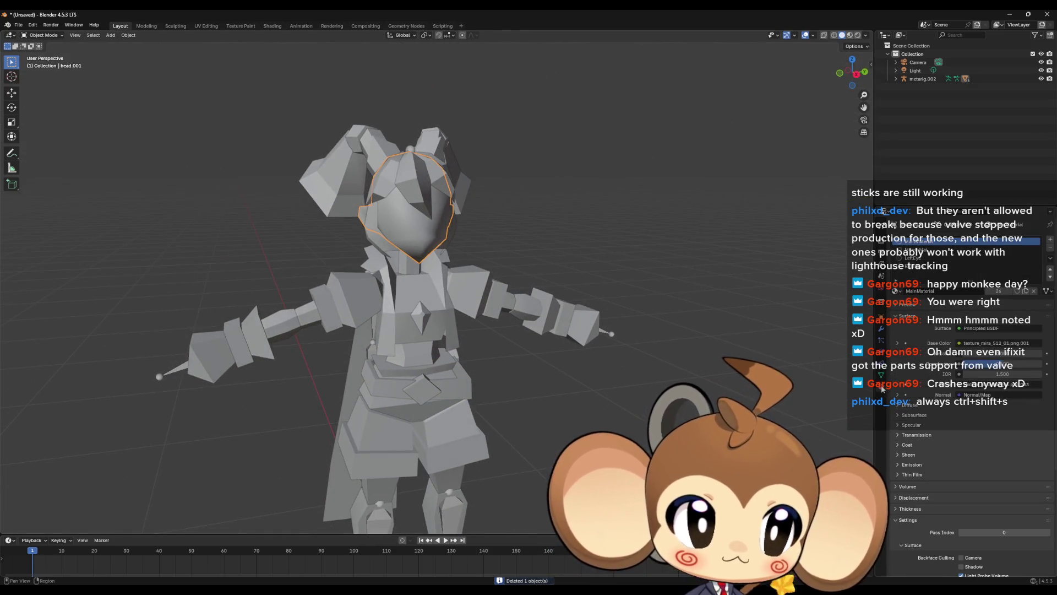
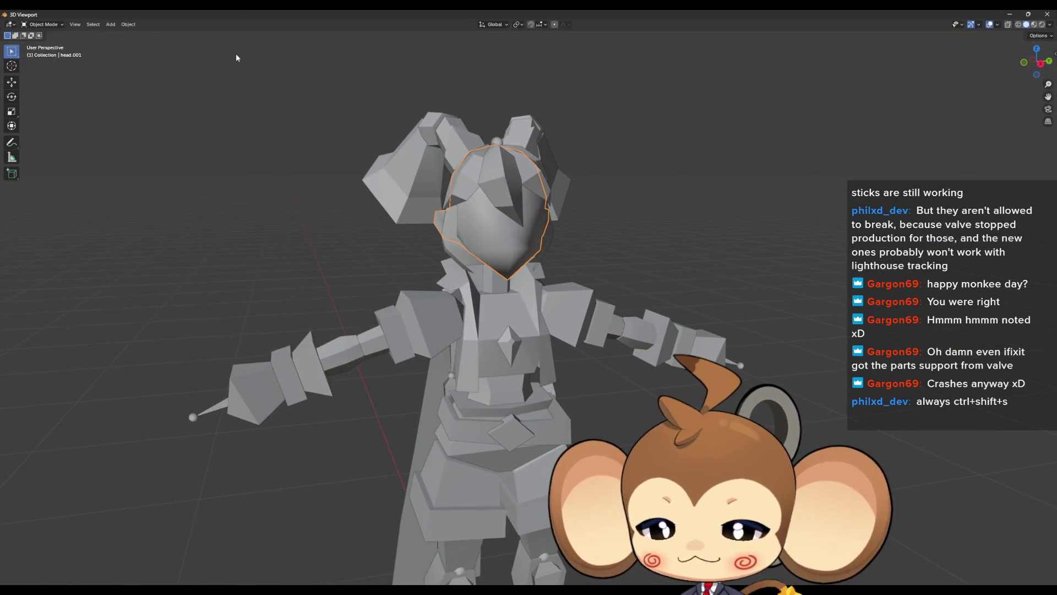
# Close the floating 3D viewport and the main Blender window, discarding unsaved changes.
pyautogui.moveTo(231, 13)
pyautogui.mouseDown()
pyautogui.moveTo(121, 88)
pyautogui.moveTo(224, 109)
pyautogui.moveTo(142, 267)
pyautogui.moveTo(158, 144)
pyautogui.moveTo(166, 152)
pyautogui.mouseUp()
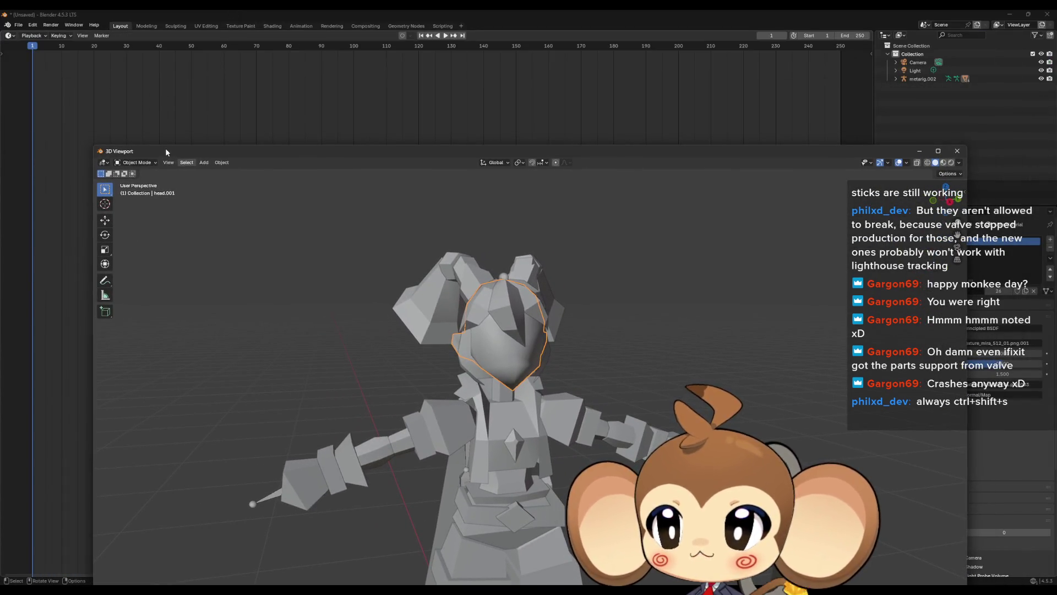
pyautogui.click(957, 151)
pyautogui.click(1052, 16)
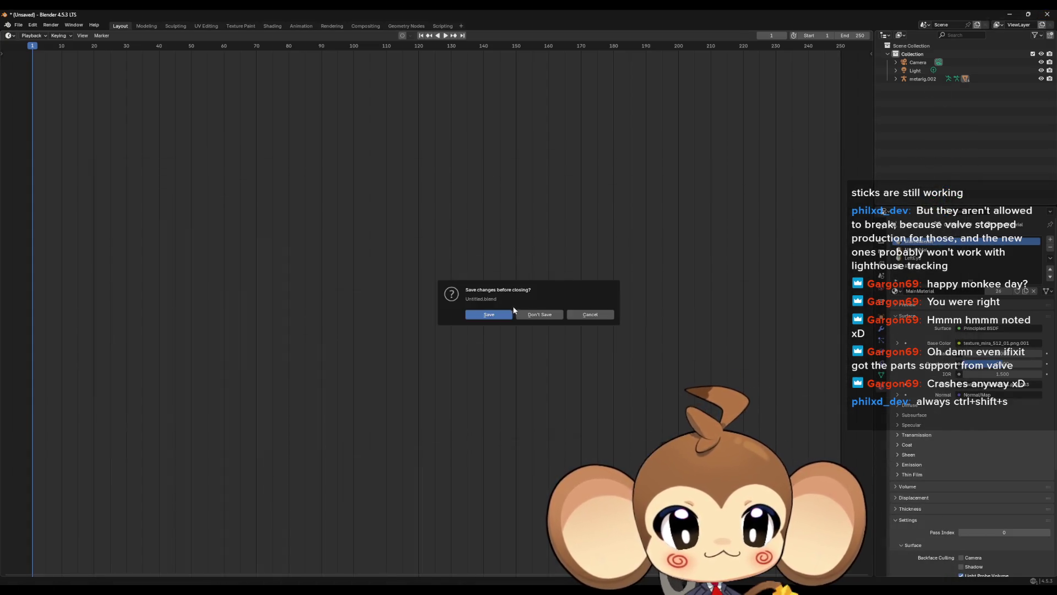
pyautogui.click(541, 316)
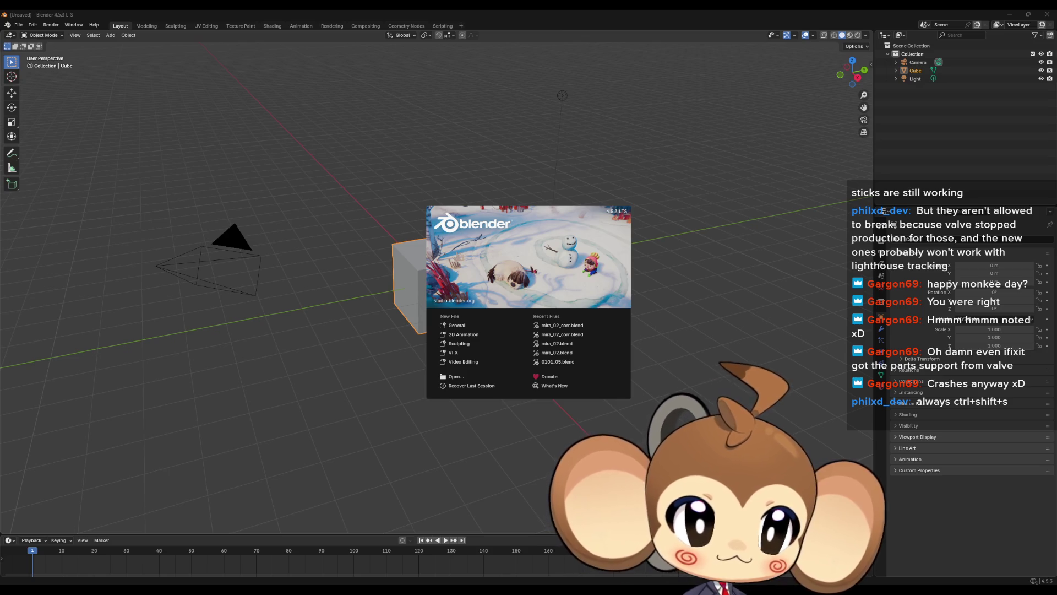
# Import Mira_V2.fbx, split the view into two viewports, and frame the head.001 object.
pyautogui.press('Escape')
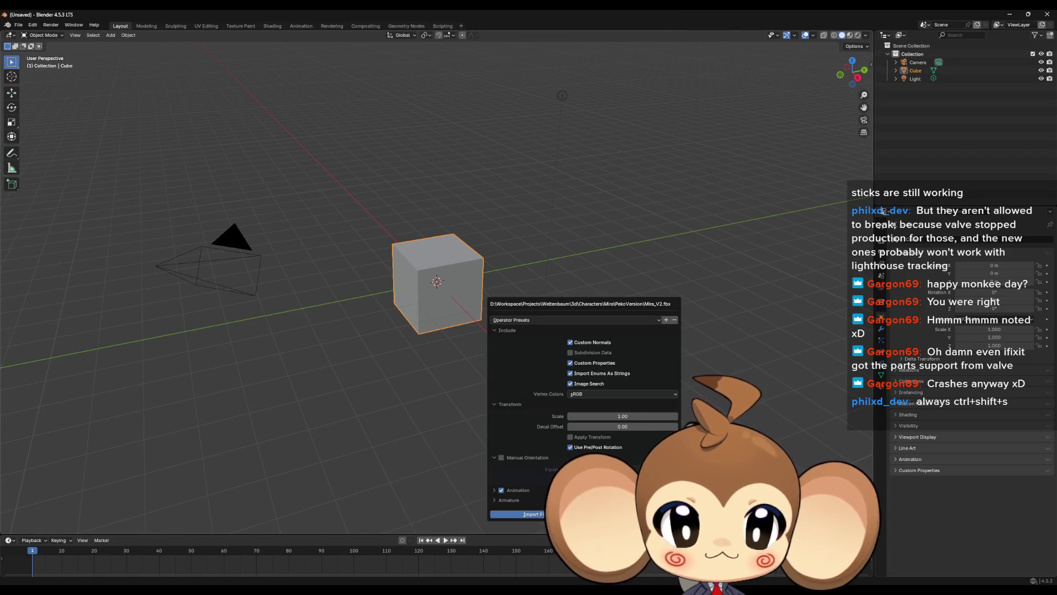
pyautogui.press('Return')
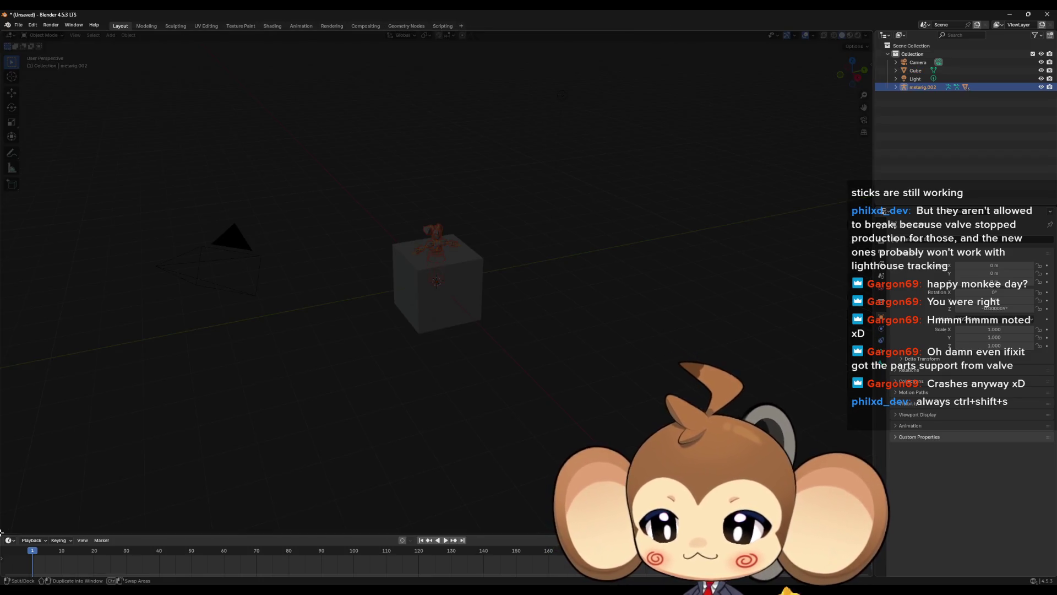
pyautogui.moveTo(2, 532); pyautogui.dragTo(242, 527)
pyautogui.click(242, 527)
pyautogui.scroll(8, 584, 253)
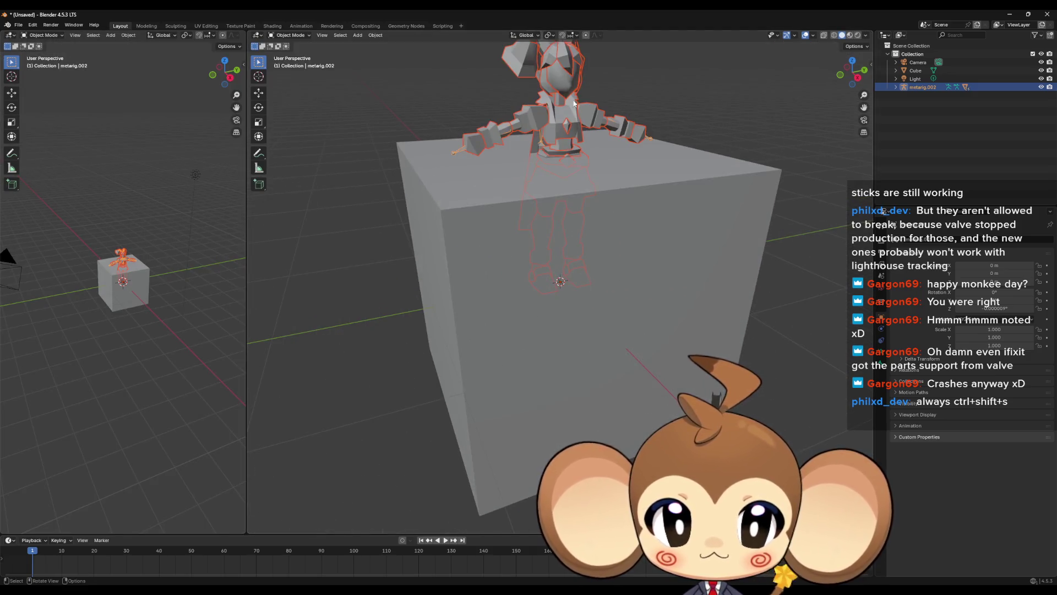
pyautogui.click(561, 81)
pyautogui.press('KP_Decimal')
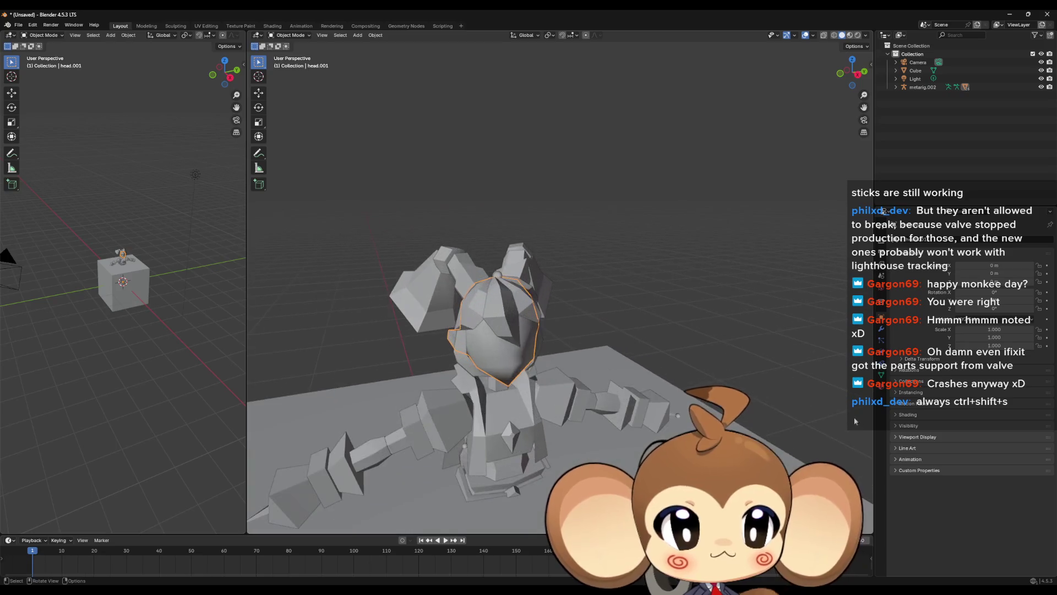
# Delete the cube and turn the left area into a Shader Editor showing the material nodes.
pyautogui.click(915, 71)
pyautogui.press('Delete')
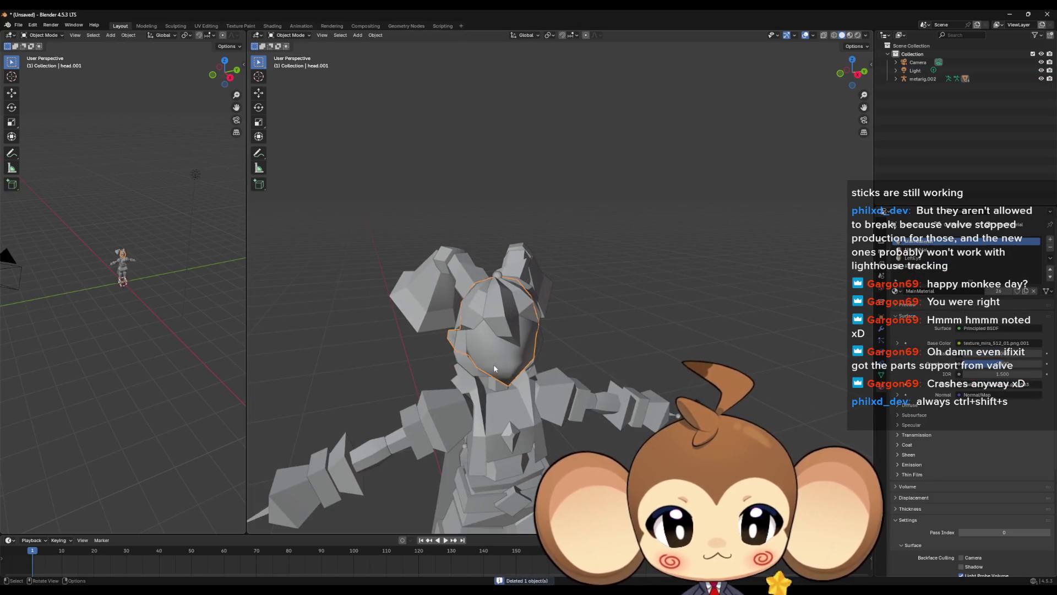
pyautogui.scroll(4, 523, 376)
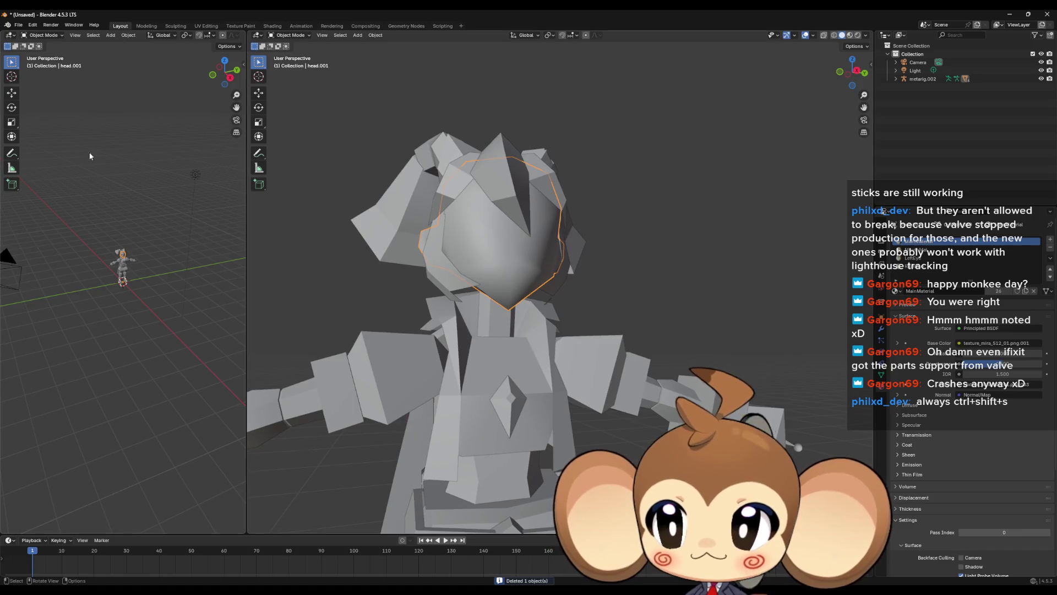
pyautogui.click(10, 35)
pyautogui.click(33, 96)
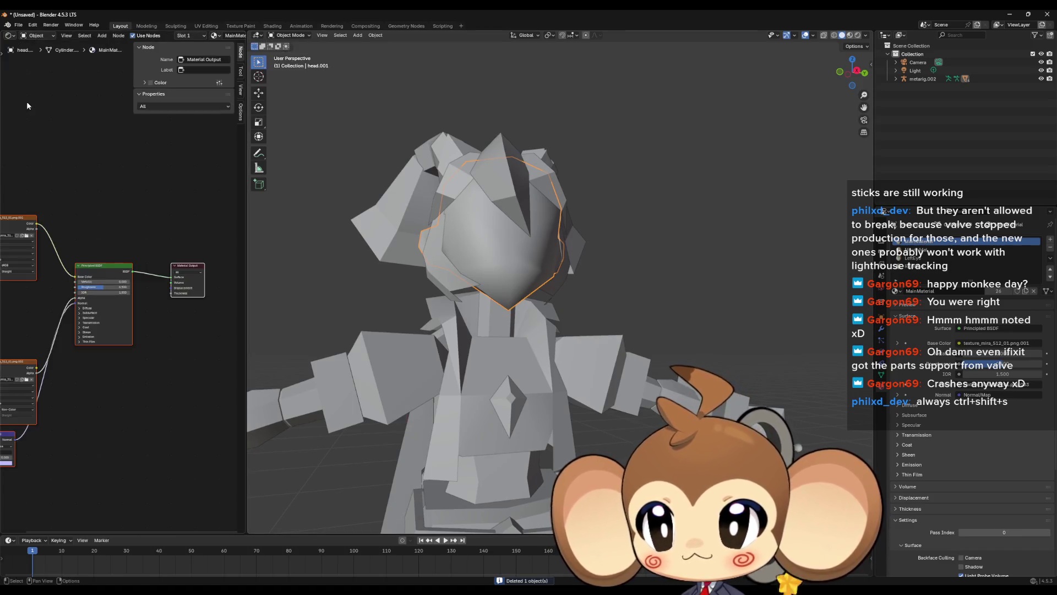
pyautogui.moveTo(85, 198); pyautogui.dragTo(179, 203)
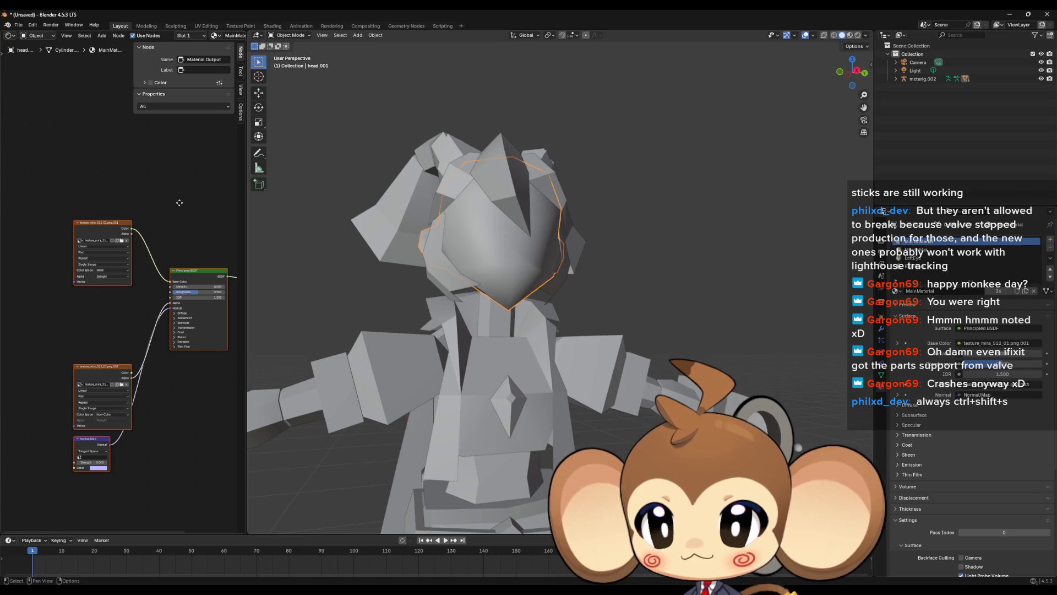
pyautogui.scroll(3, 110, 419)
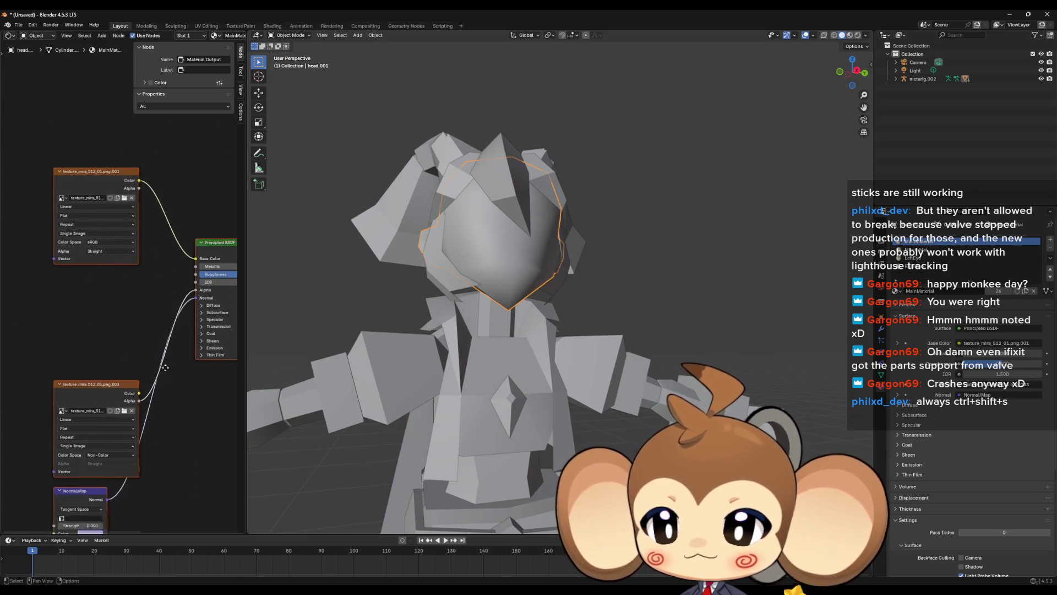
# Replace the old texture and Normal Map nodes with an Image Texture wired to Base Color.
pyautogui.moveTo(33, 131)
pyautogui.mouseDown()
pyautogui.moveTo(138, 450)
pyautogui.moveTo(134, 509)
pyautogui.mouseUp()
pyautogui.press('x')
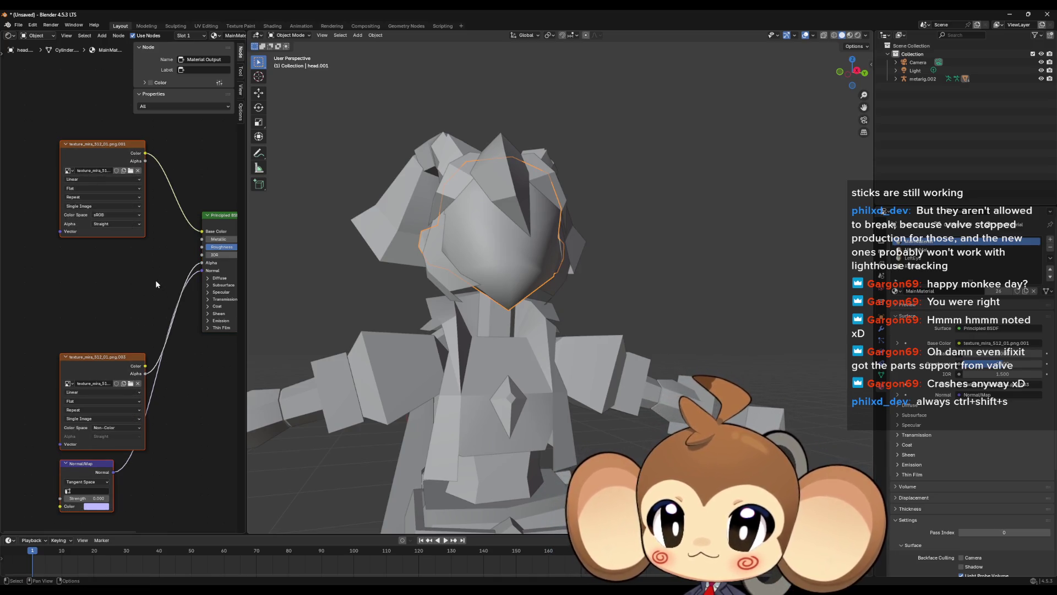
pyautogui.rightClick(73, 250)
pyautogui.moveTo(55, 250)
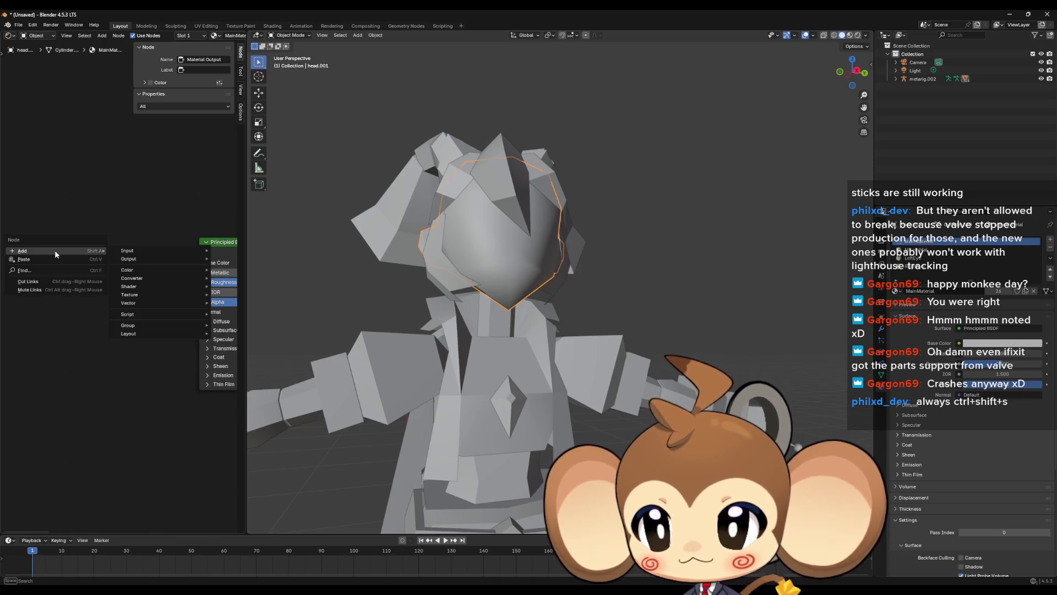
pyautogui.moveTo(154, 295)
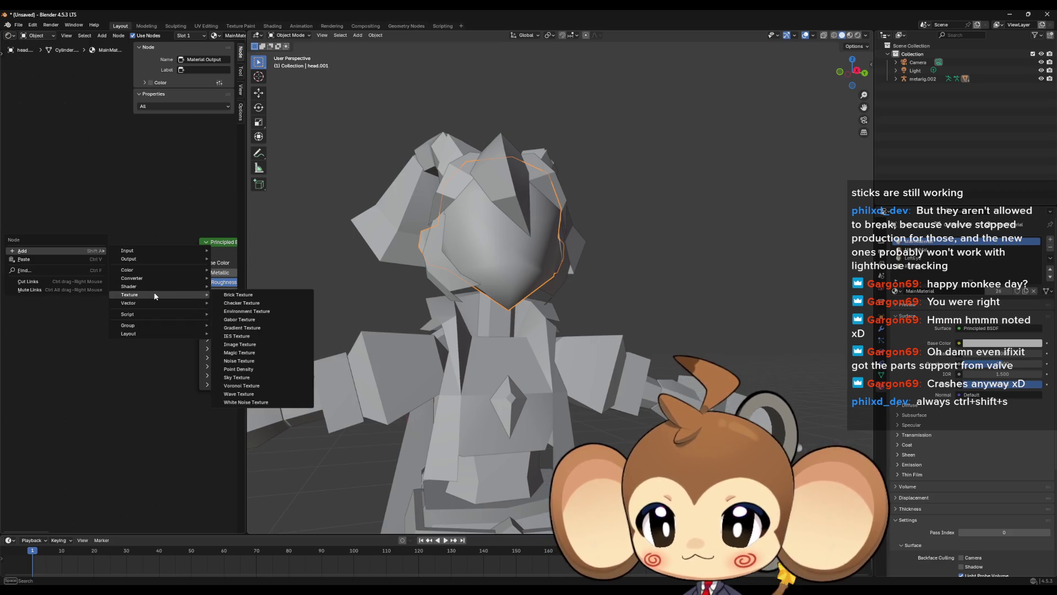
pyautogui.click(260, 343)
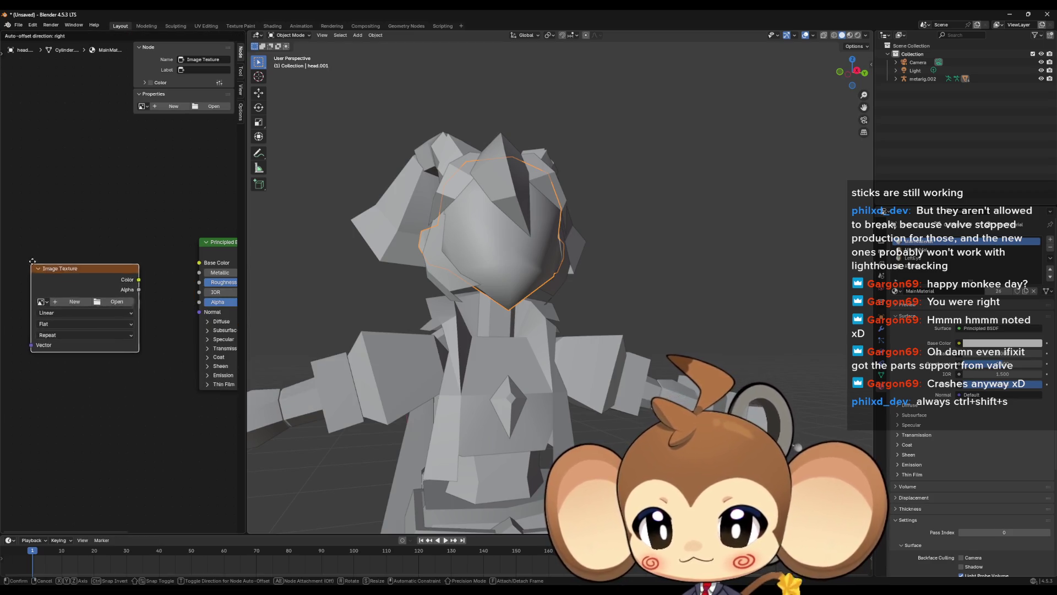
pyautogui.click(88, 308)
pyautogui.moveTo(199, 263); pyautogui.dragTo(140, 275)
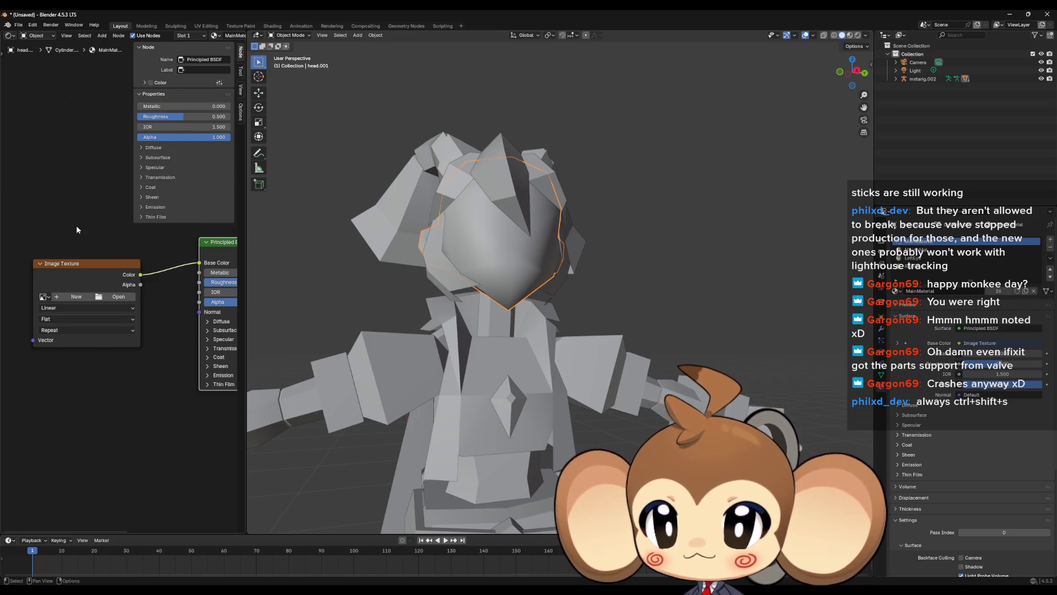
pyautogui.scroll(-1, 91, 226)
# Load texture_mira_512_01.png into the Image Texture node and view the character in Material Preview.
pyautogui.click(118, 293)
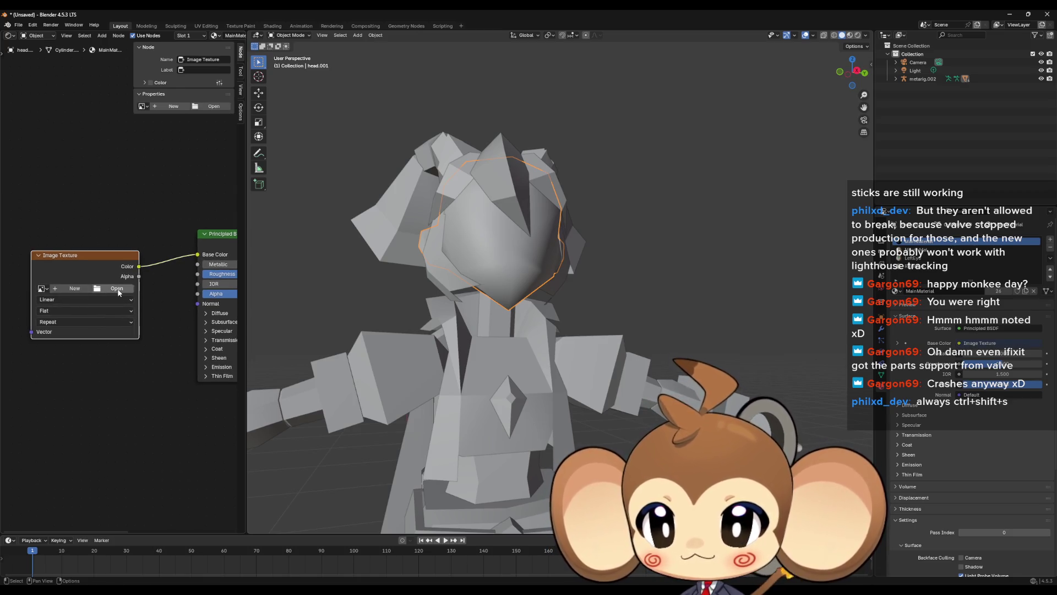
pyautogui.click(115, 289)
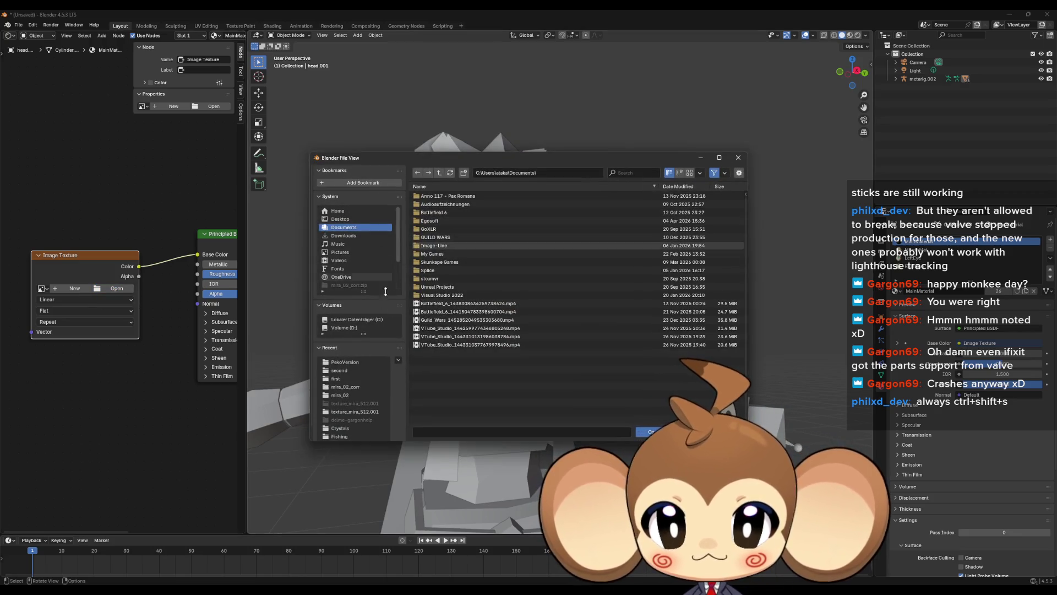
pyautogui.click(341, 395)
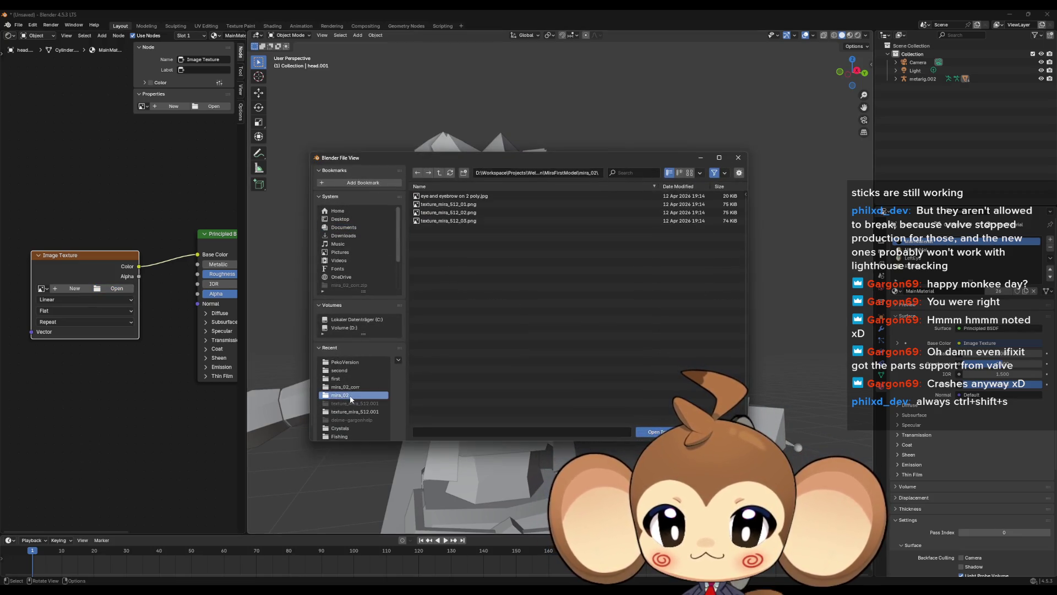
pyautogui.doubleClick(449, 205)
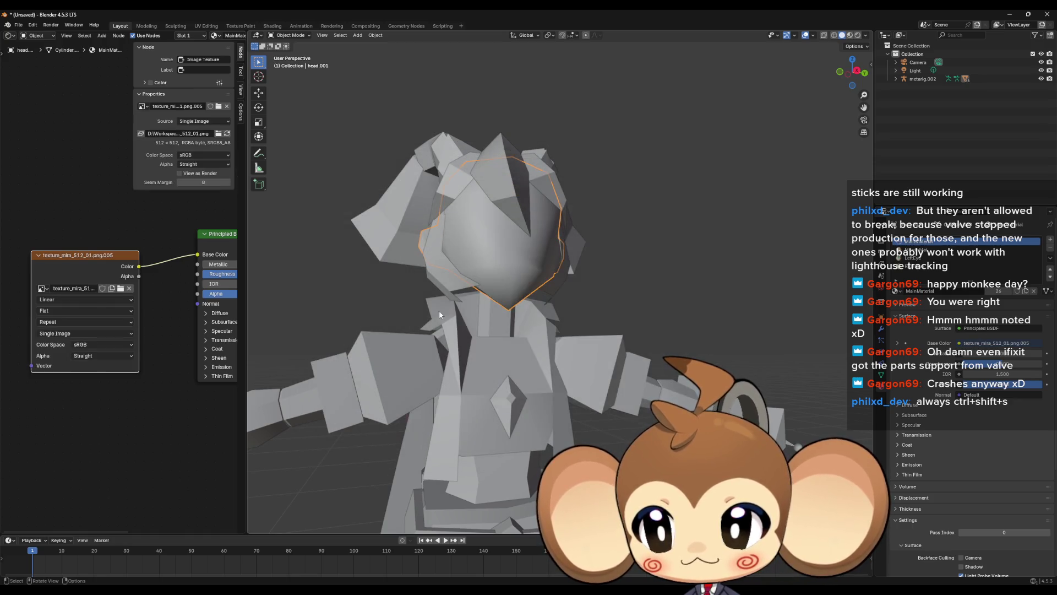
pyautogui.click(851, 35)
pyautogui.moveTo(532, 247)
pyautogui.mouseDown()
pyautogui.moveTo(514, 256)
pyautogui.moveTo(537, 239)
pyautogui.moveTo(501, 204)
pyautogui.moveTo(489, 247)
pyautogui.moveTo(524, 255)
pyautogui.mouseUp()
pyautogui.moveTo(98, 262); pyautogui.dragTo(109, 251)
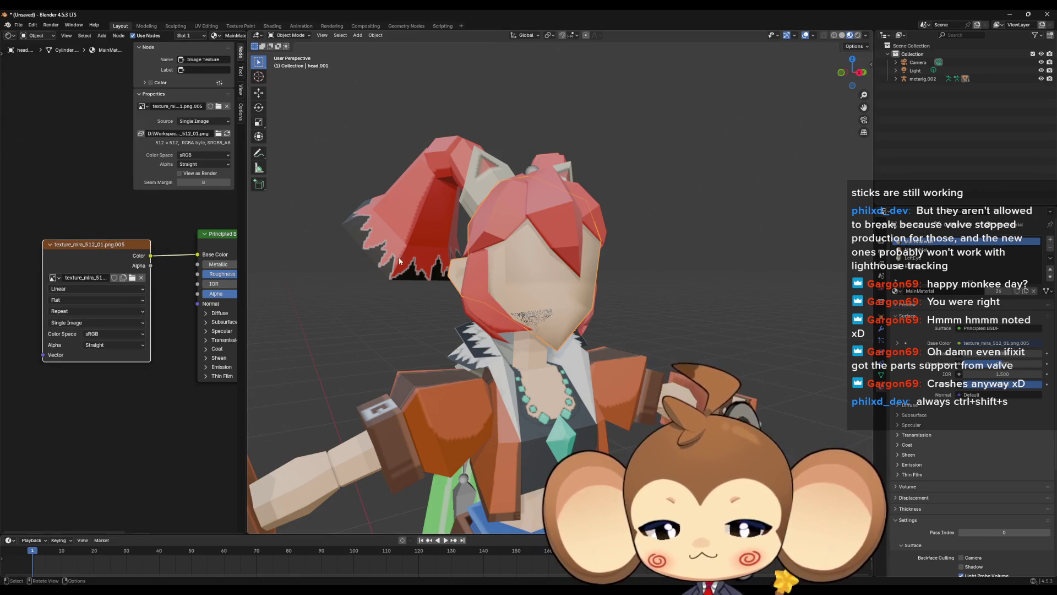
pyautogui.click(936, 249)
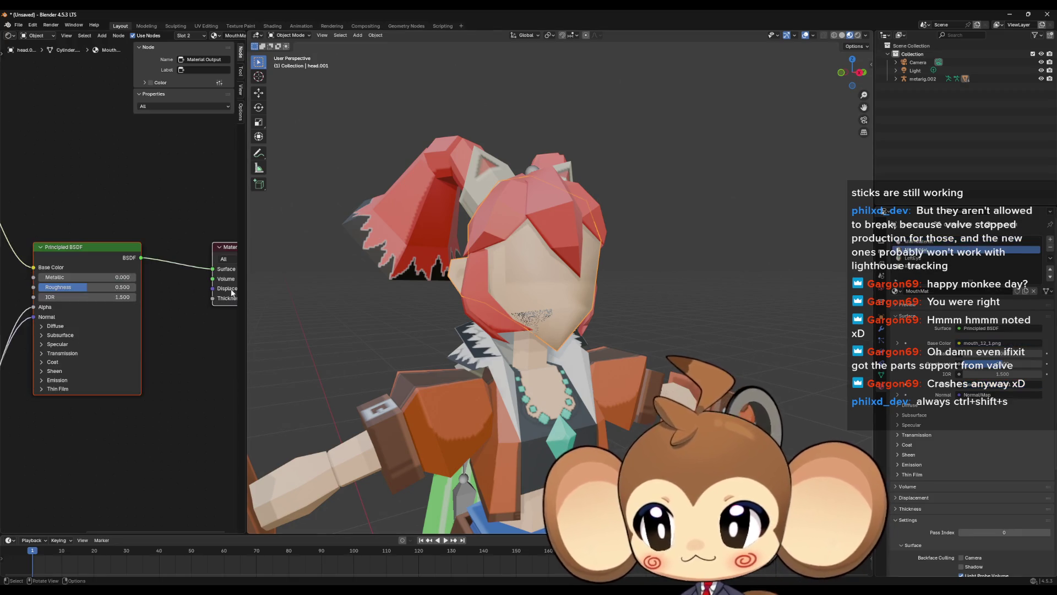
# Switch to the LeftEye material and bring its eye_1_1.png texture node into view.
pyautogui.moveTo(25, 237)
pyautogui.mouseDown()
pyautogui.moveTo(24, 209)
pyautogui.moveTo(233, 183)
pyautogui.moveTo(238, 98)
pyautogui.moveTo(102, 267)
pyautogui.mouseUp()
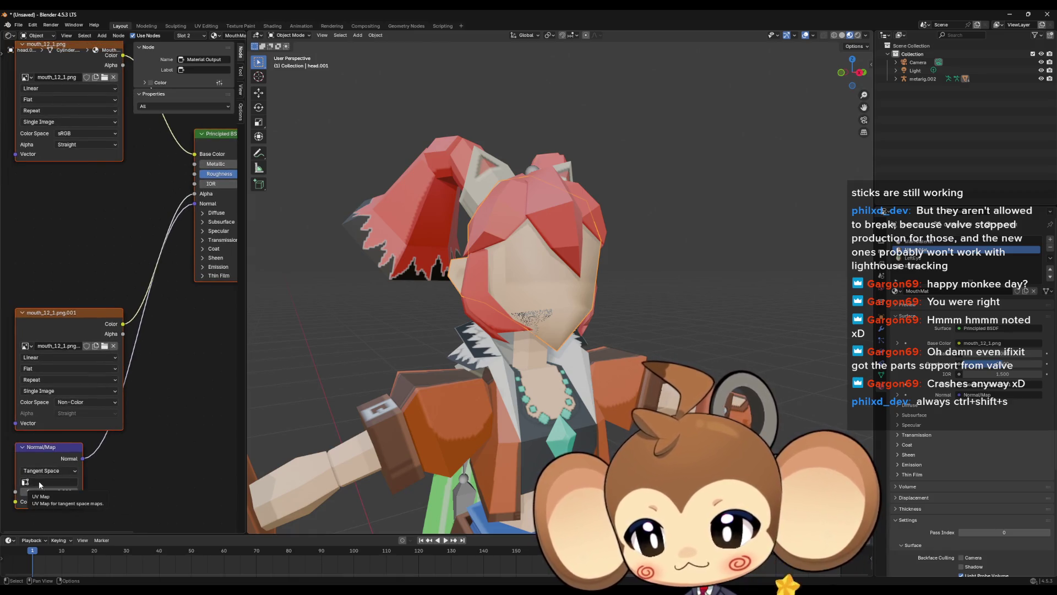
pyautogui.moveTo(166, 353)
pyautogui.mouseDown()
pyautogui.moveTo(160, 366)
pyautogui.moveTo(168, 360)
pyautogui.moveTo(186, 390)
pyautogui.mouseUp()
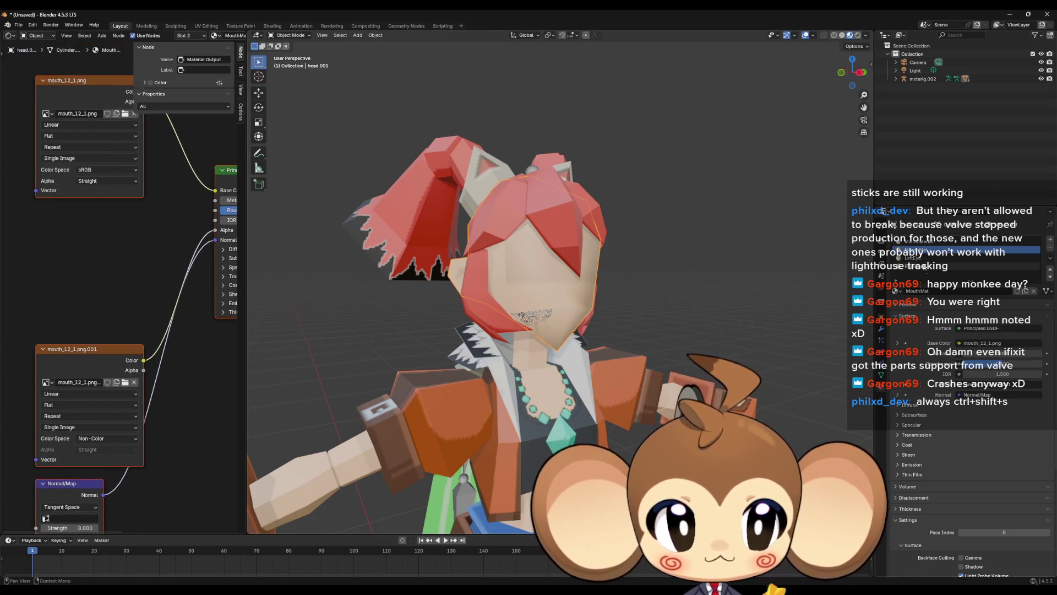
pyautogui.click(931, 257)
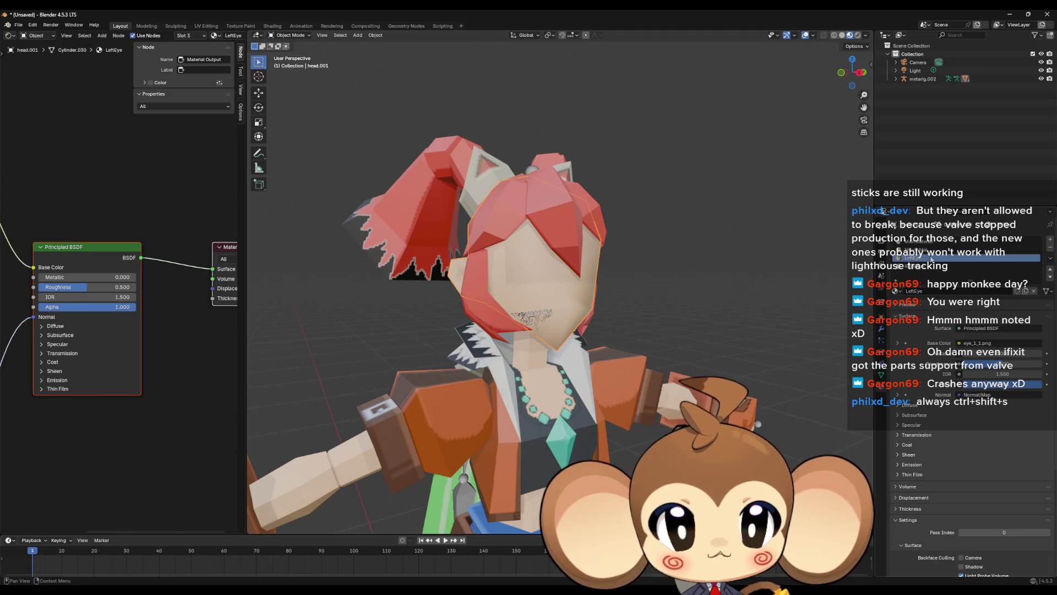
pyautogui.moveTo(22, 528)
pyautogui.mouseDown()
pyautogui.moveTo(191, 494)
pyautogui.moveTo(116, 424)
pyautogui.mouseUp()
pyautogui.moveTo(523, 318)
pyautogui.mouseDown()
pyautogui.moveTo(577, 349)
pyautogui.moveTo(553, 348)
pyautogui.moveTo(572, 363)
pyautogui.mouseUp()
pyautogui.moveTo(154, 108)
pyautogui.mouseDown()
pyautogui.moveTo(136, 258)
pyautogui.moveTo(241, 281)
pyautogui.mouseUp()
# Feed the eye_1_1.png texture's Vector input from a UV Map node set to UVMap_eye.002.
pyautogui.moveTo(154, 247); pyautogui.dragTo(22, 265)
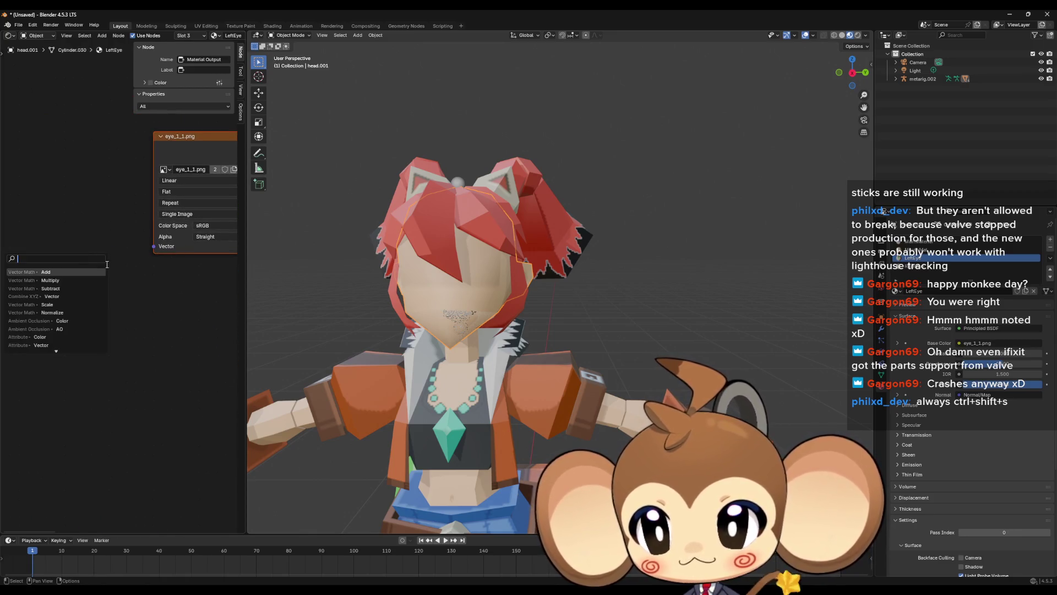
pyautogui.click(44, 276)
pyautogui.click(77, 306)
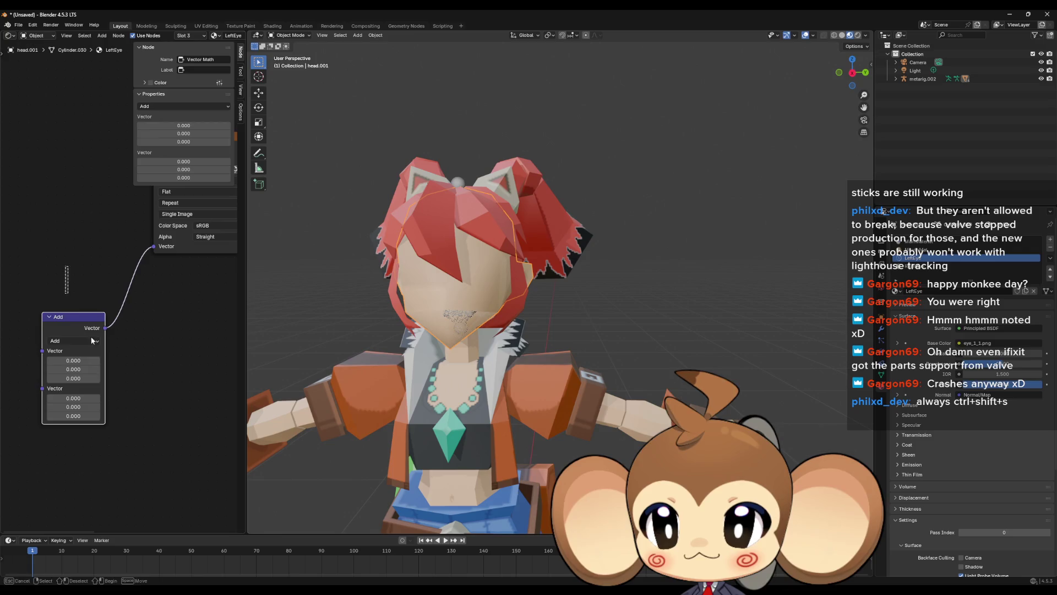
pyautogui.hotkey('ctrl', 'z')
pyautogui.moveTo(124, 266); pyautogui.dragTo(20, 289)
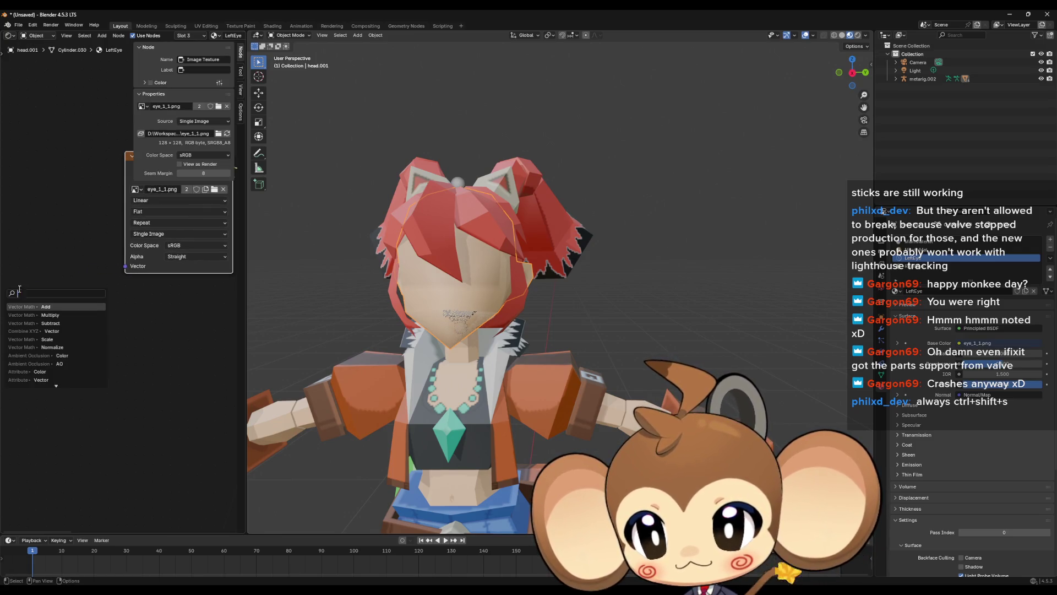
pyautogui.write('uv')
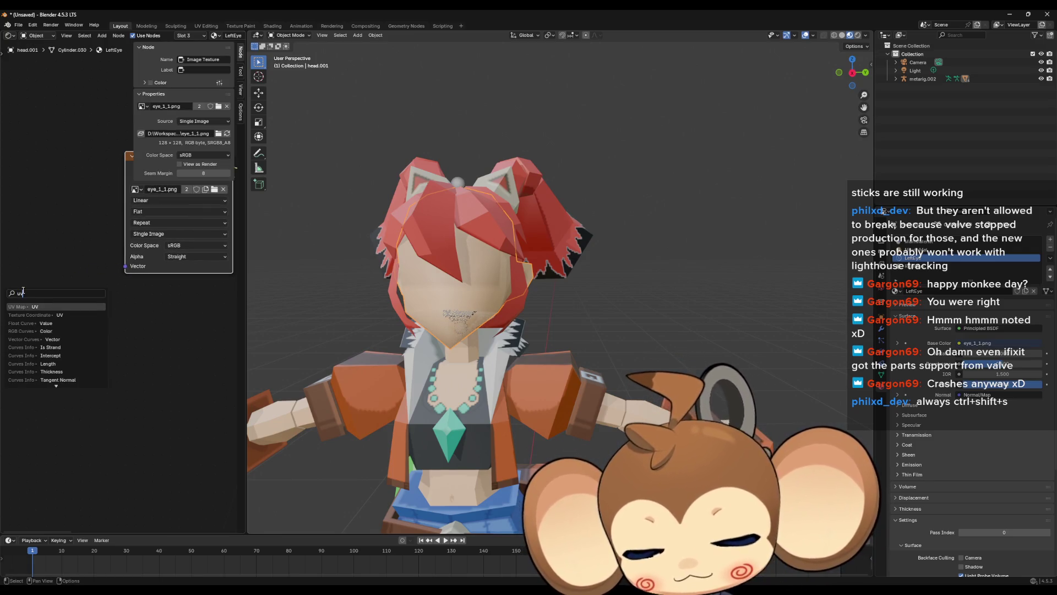
pyautogui.click(37, 306)
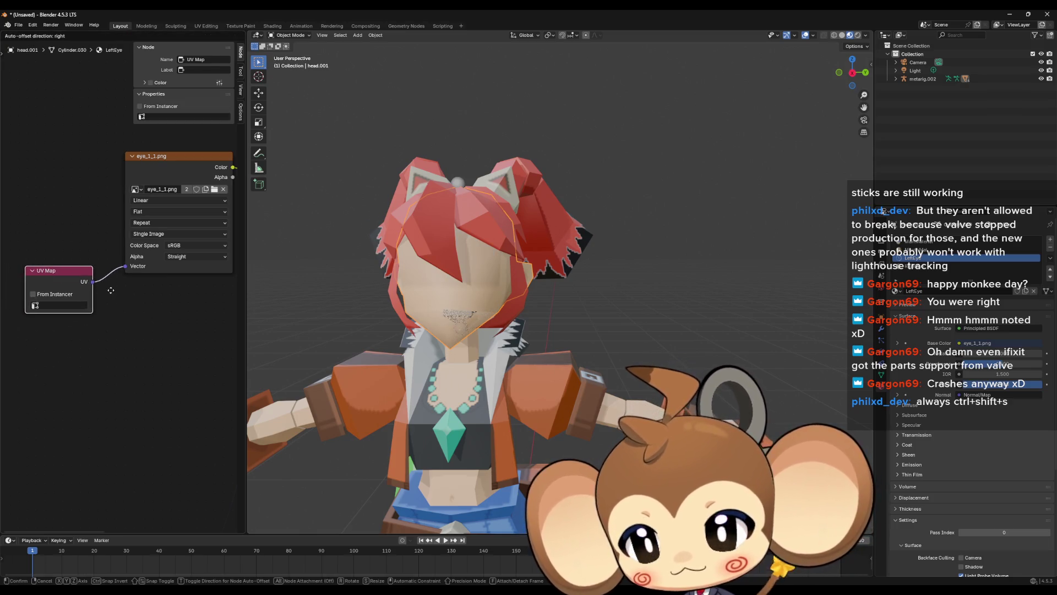
pyautogui.click(63, 300)
pyautogui.click(65, 305)
pyautogui.click(70, 338)
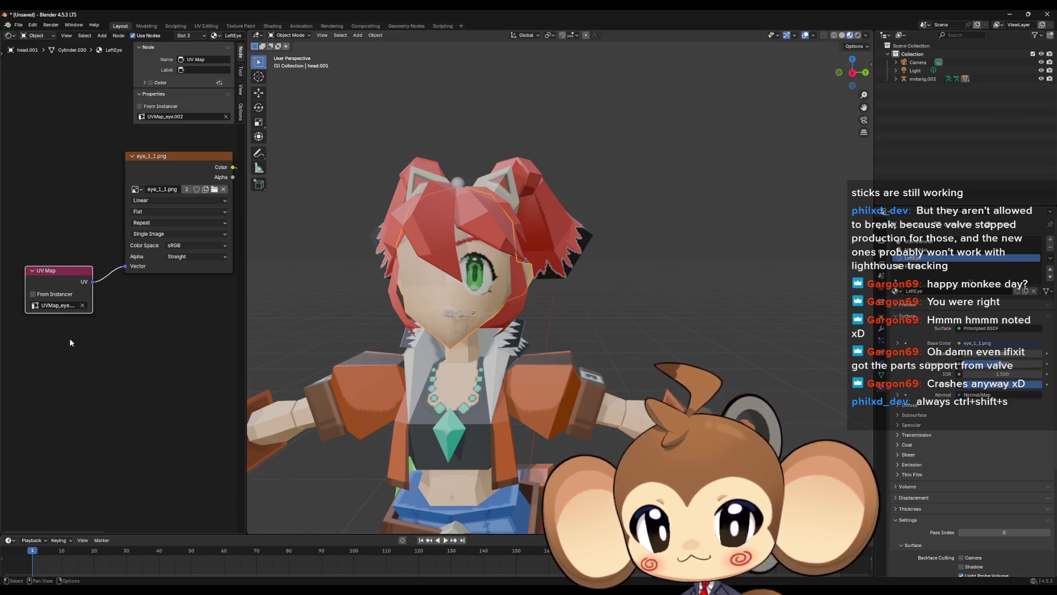
pyautogui.moveTo(173, 354); pyautogui.dragTo(171, 363)
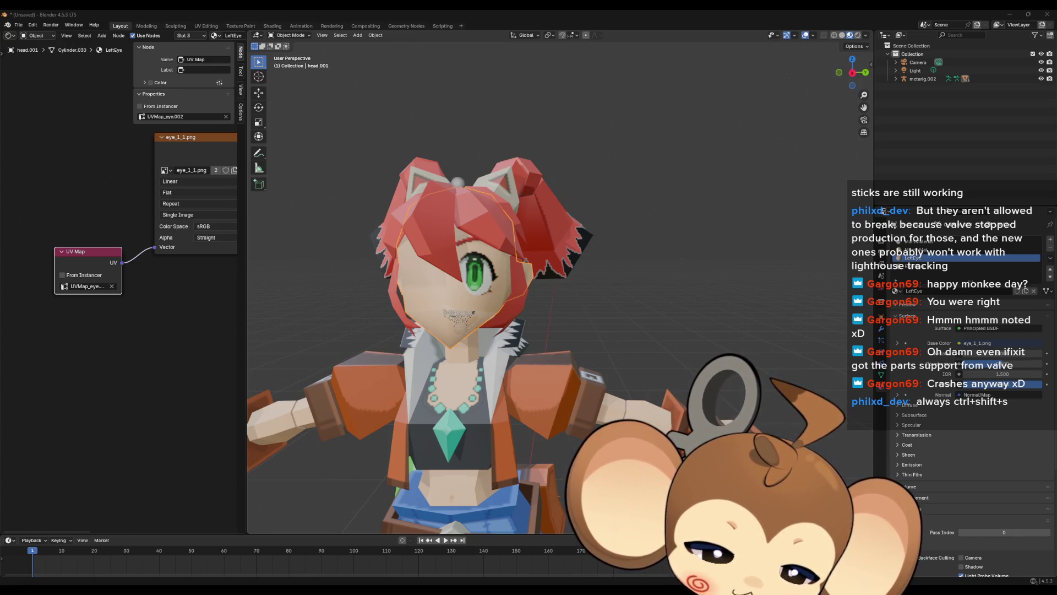
# Maximise the browser and read the Stack Exchange answer on exporting models with UV-mapped textures.
pyautogui.hotkey('alt', 'Tab')
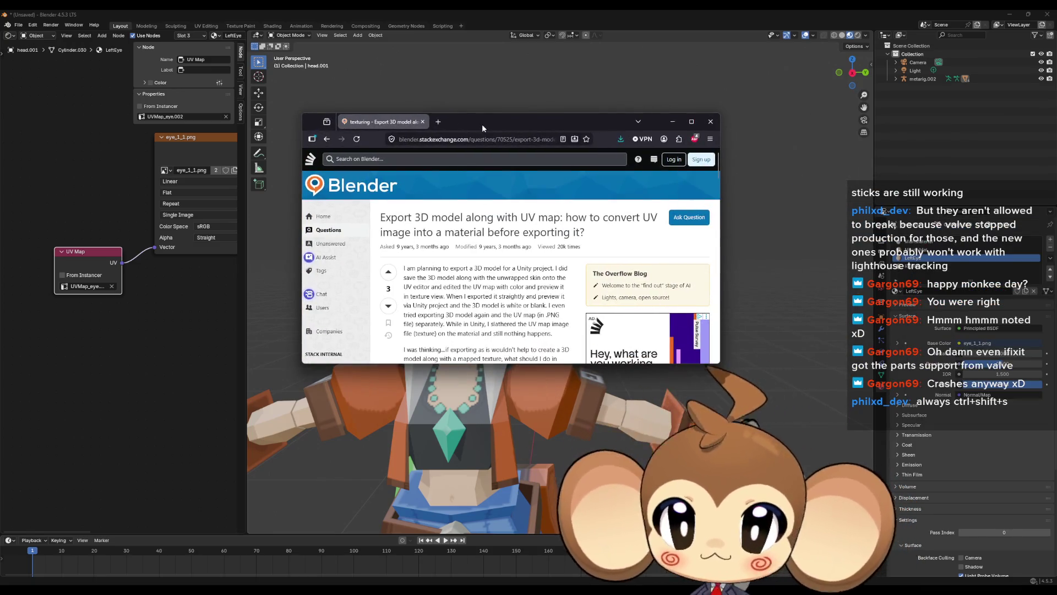
pyautogui.doubleClick(481, 124)
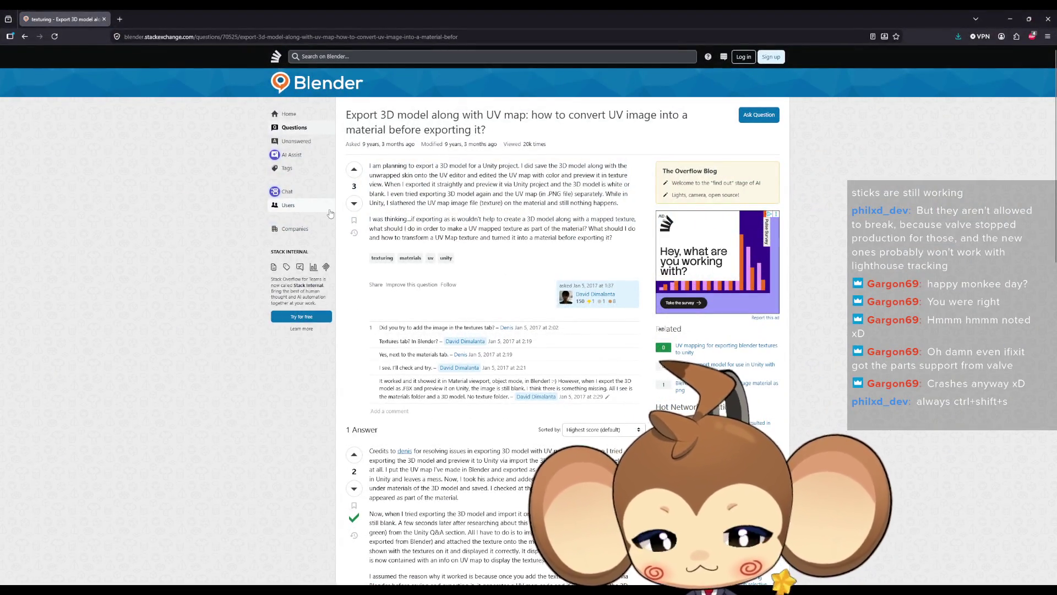
pyautogui.moveTo(386, 165)
pyautogui.mouseDown()
pyautogui.moveTo(611, 166)
pyautogui.moveTo(413, 175)
pyautogui.moveTo(431, 184)
pyautogui.moveTo(618, 177)
pyautogui.moveTo(410, 184)
pyautogui.moveTo(606, 187)
pyautogui.moveTo(459, 195)
pyautogui.moveTo(479, 203)
pyautogui.moveTo(491, 194)
pyautogui.mouseUp()
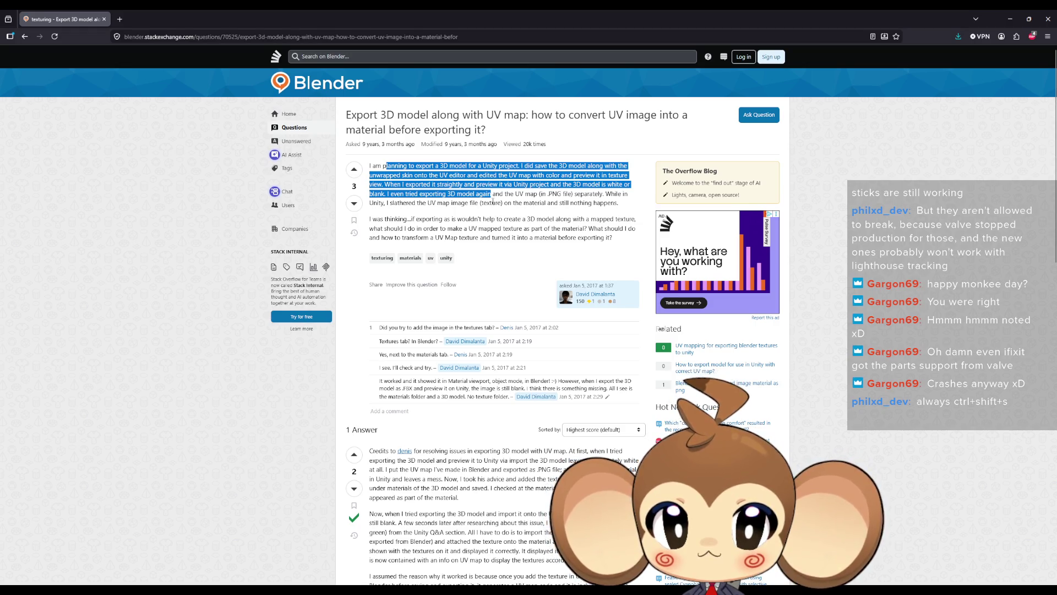
pyautogui.scroll(-5, 491, 196)
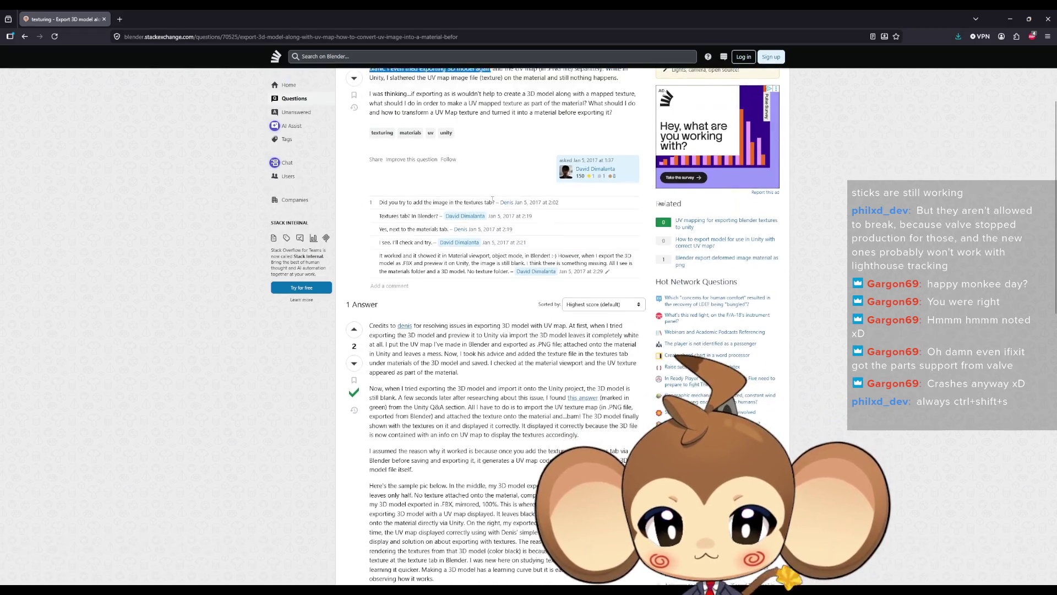
pyautogui.moveTo(435, 198)
pyautogui.mouseDown()
pyautogui.moveTo(615, 205)
pyautogui.moveTo(604, 208)
pyautogui.mouseUp()
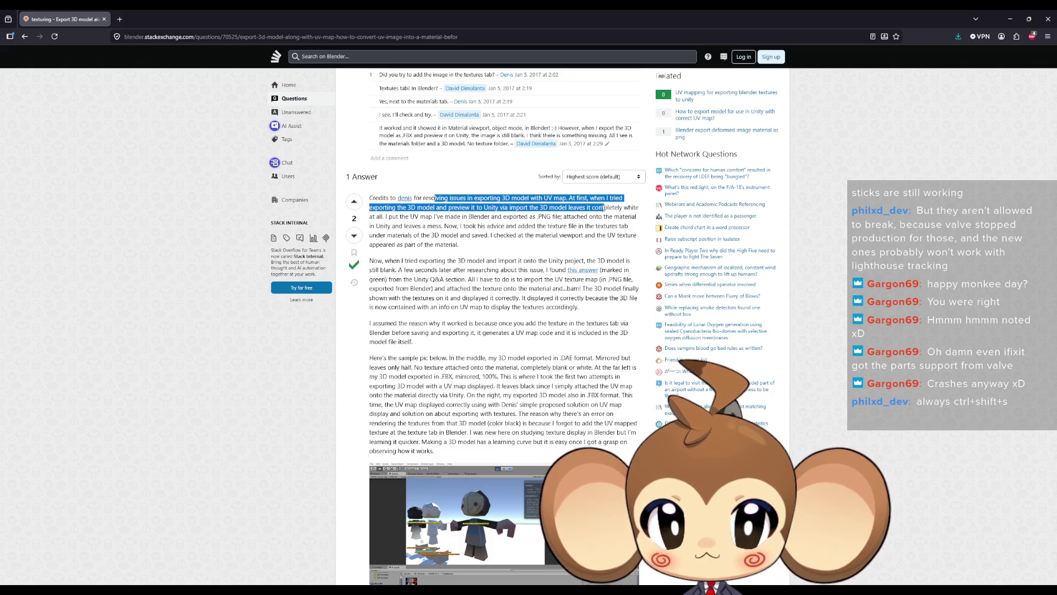
pyautogui.moveTo(604, 208); pyautogui.dragTo(518, 217)
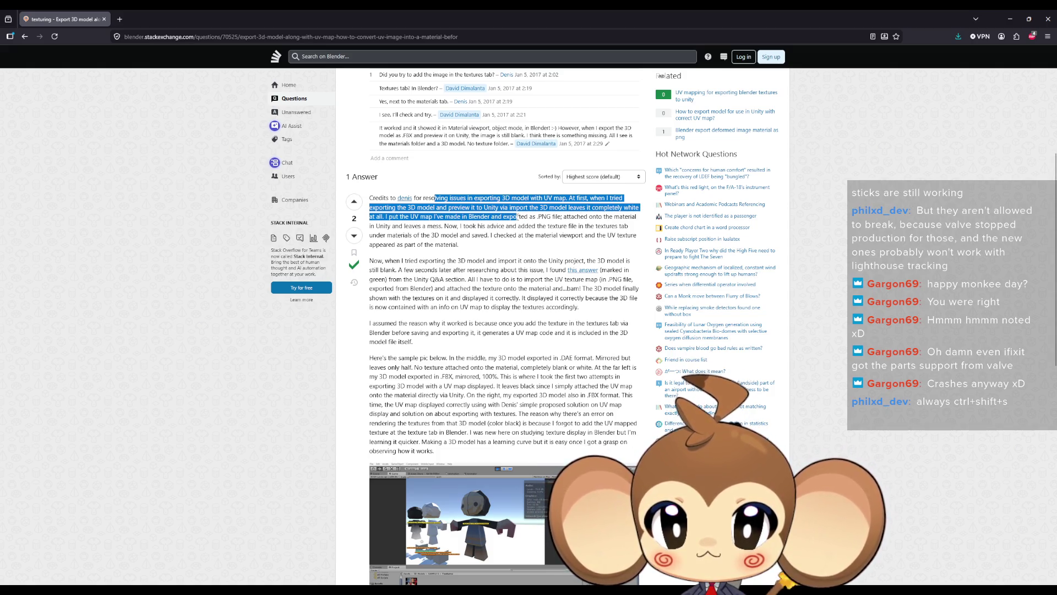
pyautogui.moveTo(386, 262); pyautogui.dragTo(480, 261)
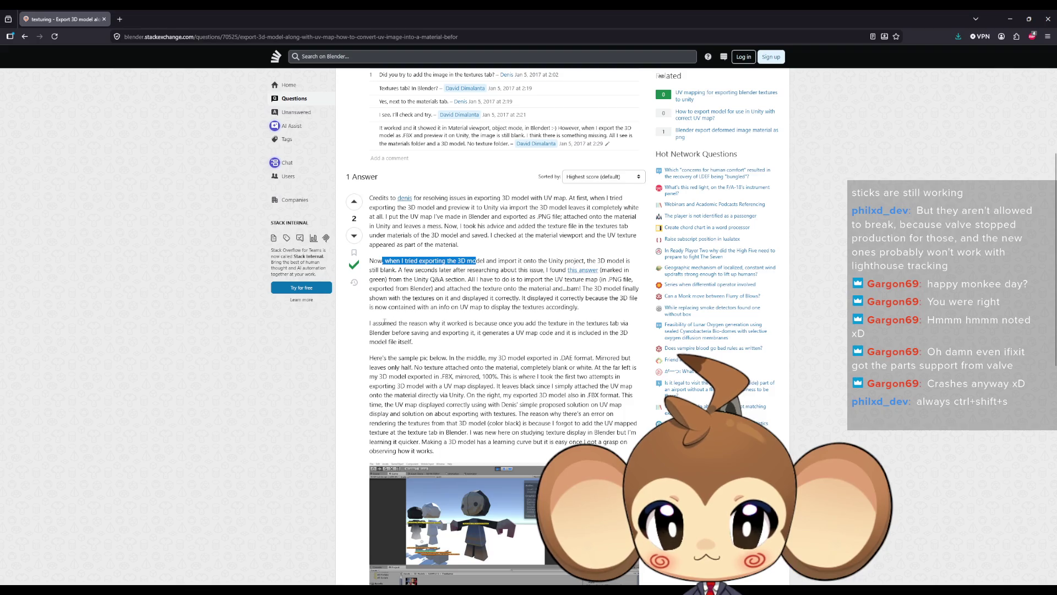
pyautogui.moveTo(381, 323); pyautogui.dragTo(427, 323)
pyautogui.moveTo(384, 359); pyautogui.dragTo(452, 367)
pyautogui.scroll(-4, 479, 331)
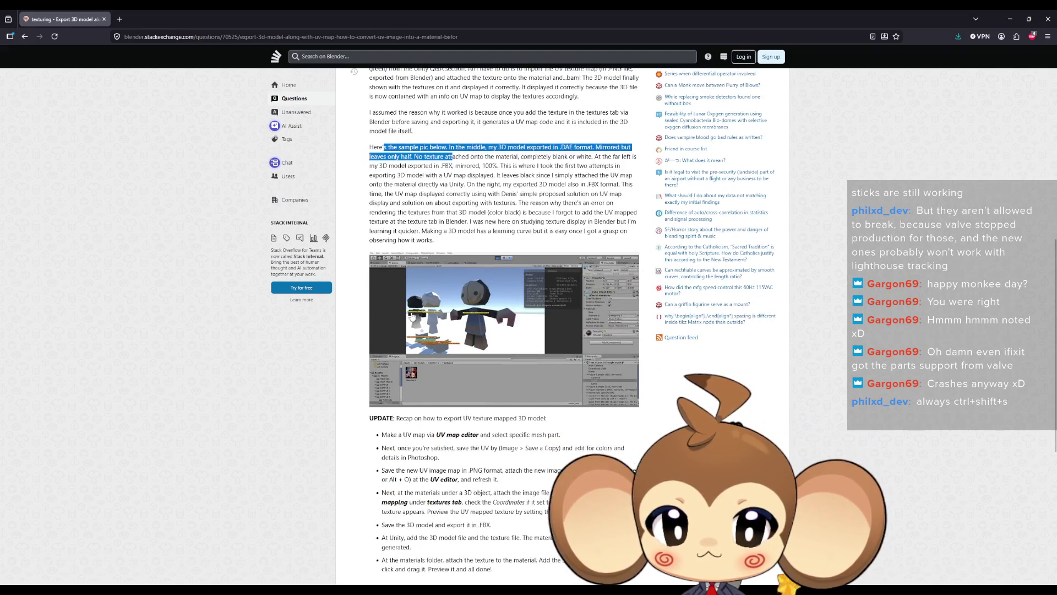
pyautogui.scroll(-2, 310, 315)
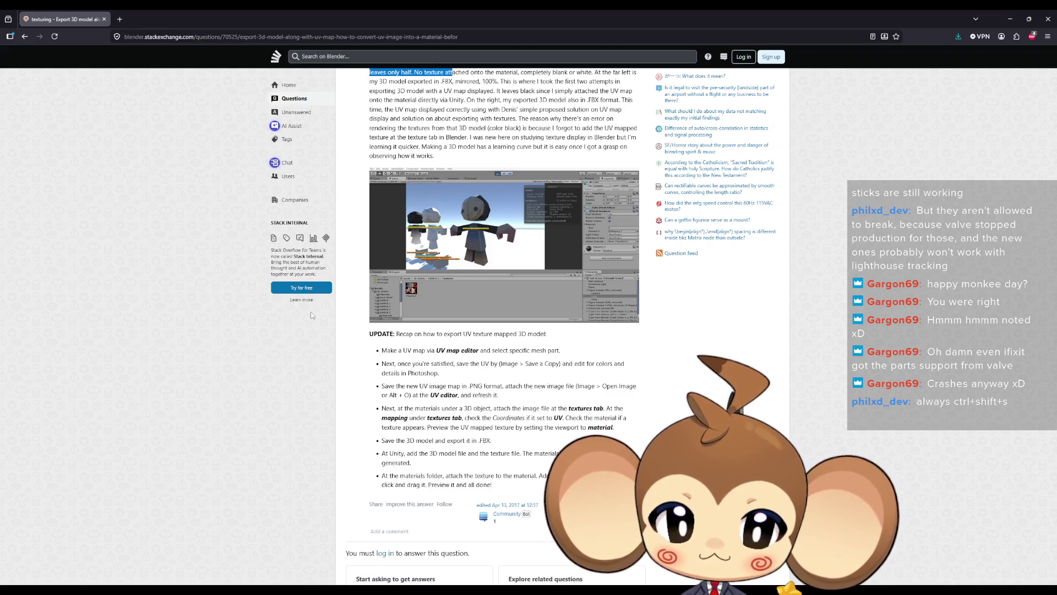
pyautogui.hotkey('alt', 'Tab')
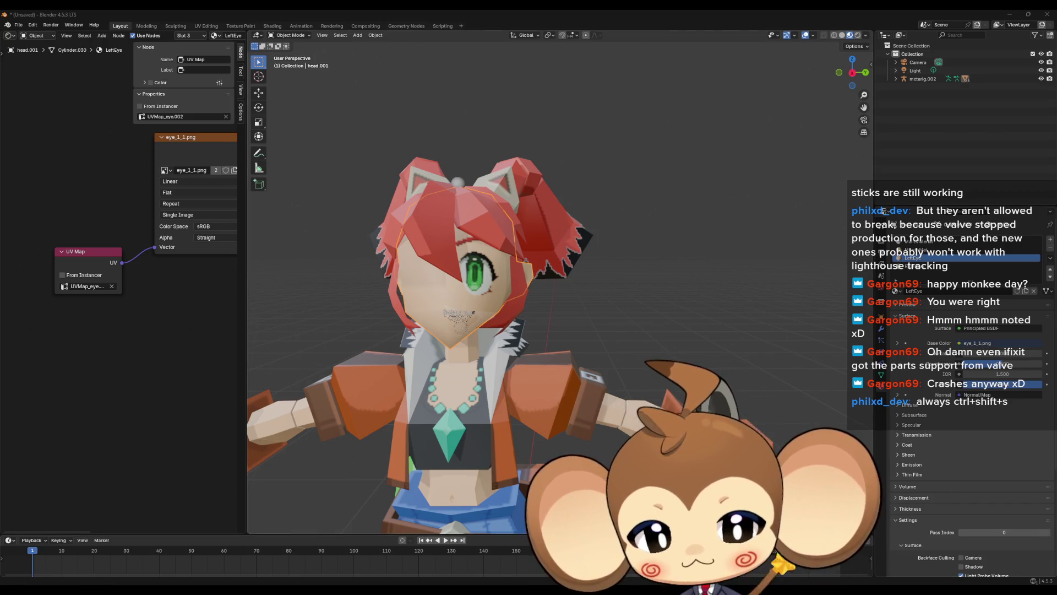
# In Unreal Engine, place a Constant node in the Mira_V2_DefaultMaterial graph.
pyautogui.moveTo(413, 590)
pyautogui.click(429, 559)
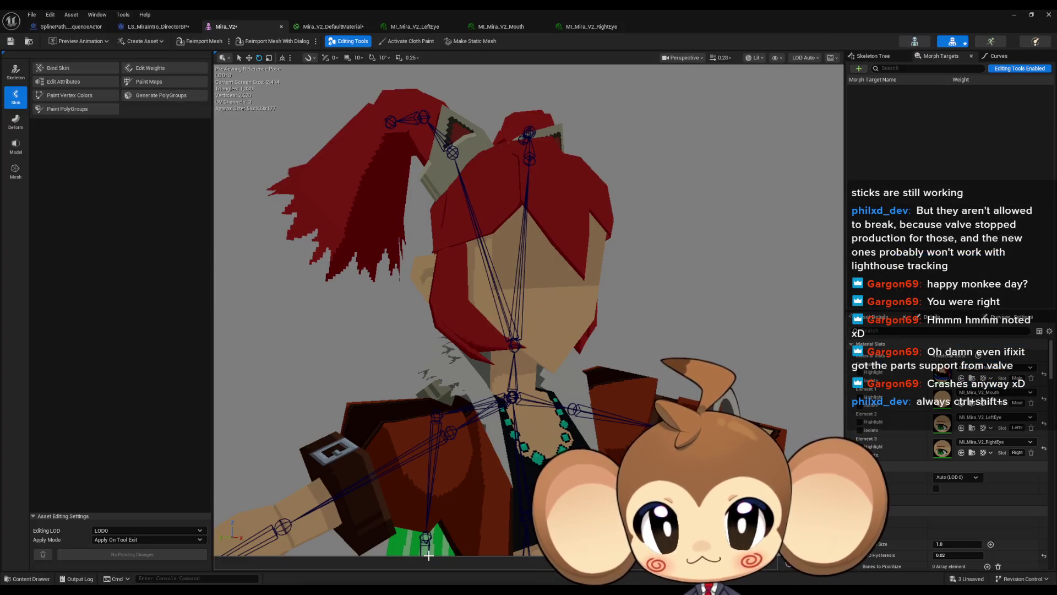
pyautogui.click(329, 27)
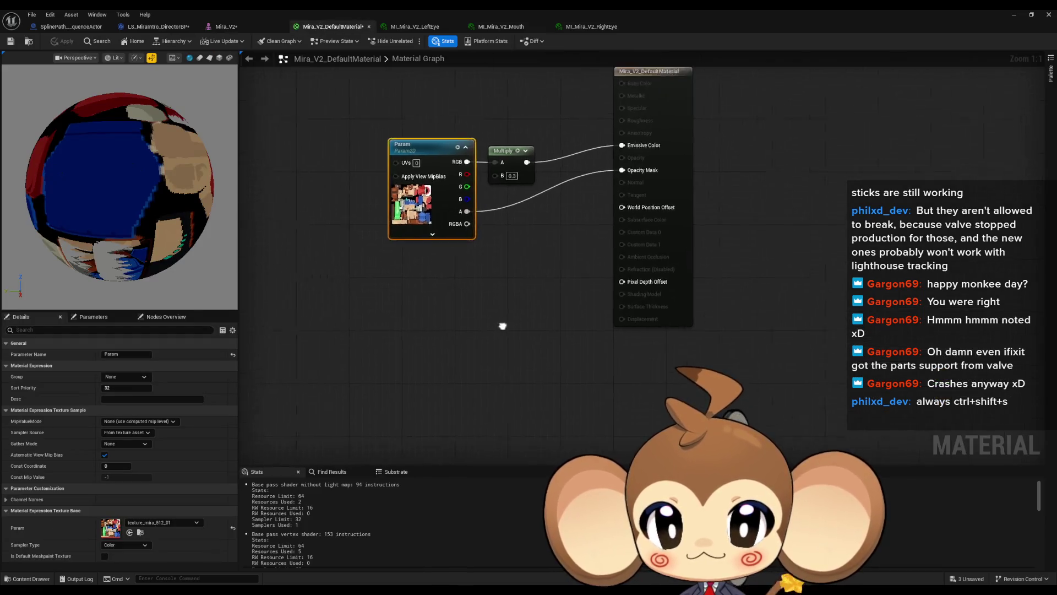
pyautogui.click(431, 273)
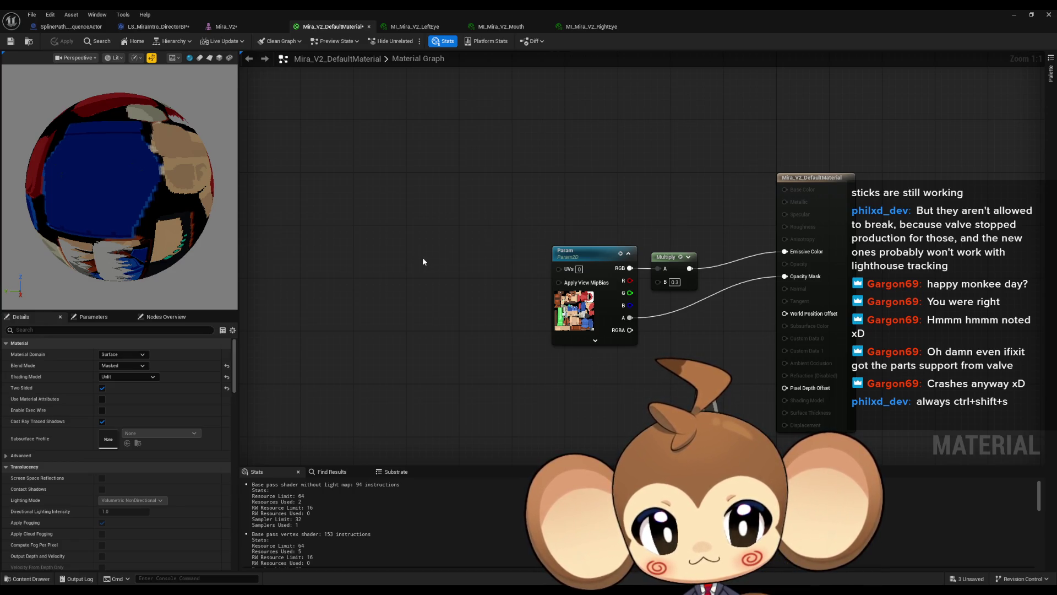
pyautogui.click(406, 260)
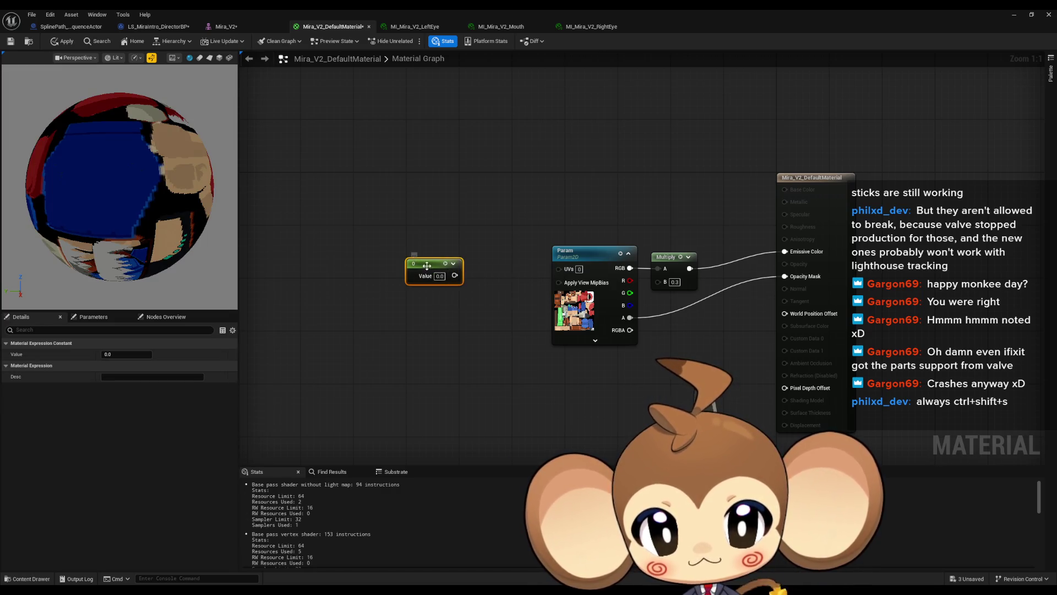
# Convert the Constant node into a scalar parameter named UVChannel.
pyautogui.rightClick(428, 270)
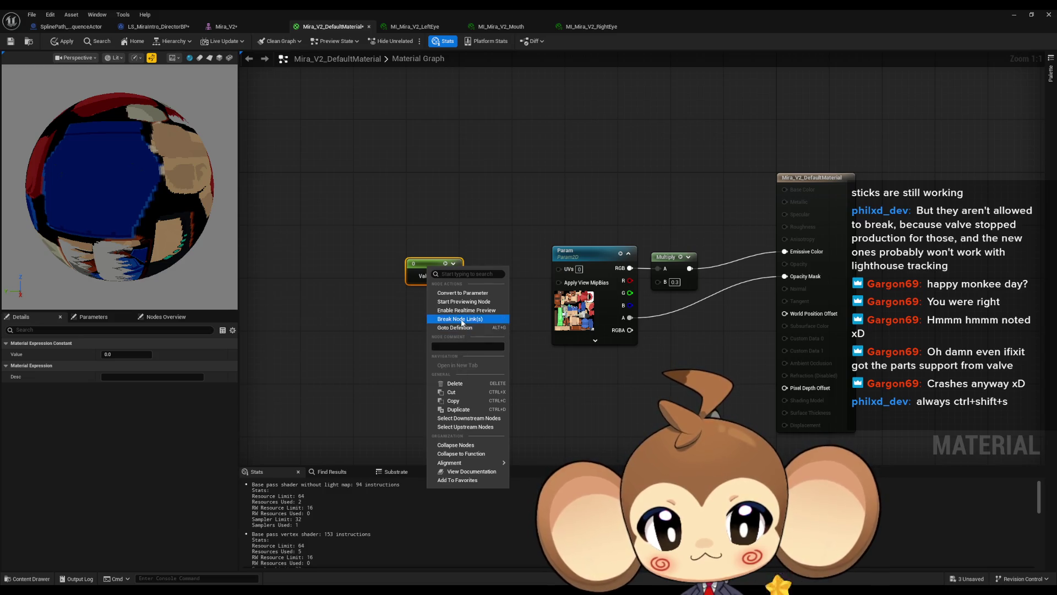
pyautogui.click(486, 293)
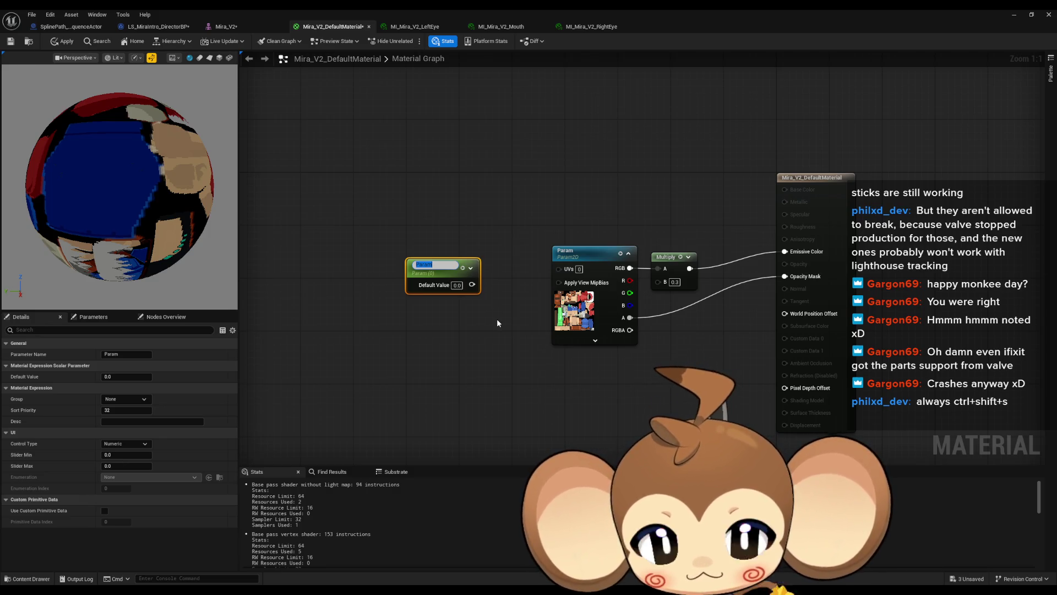
pyautogui.write('UVChannel')
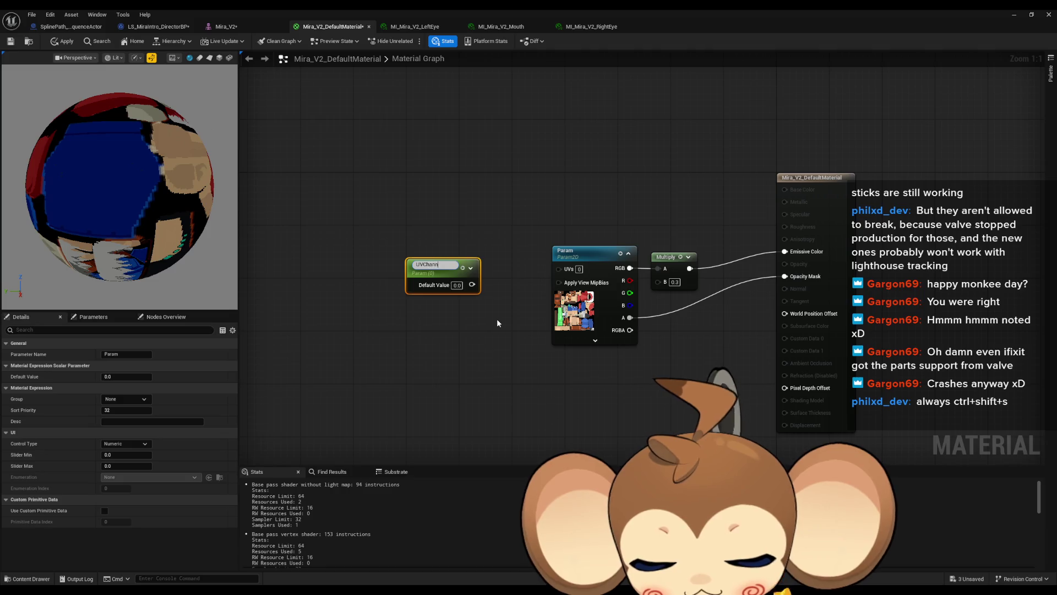
pyautogui.press('Return')
# Test UVChannel on the texture's UVs input, disconnect it, and open MI_Mira_V2_LeftEye.
pyautogui.moveTo(472, 281); pyautogui.dragTo(559, 268)
pyautogui.click(515, 334)
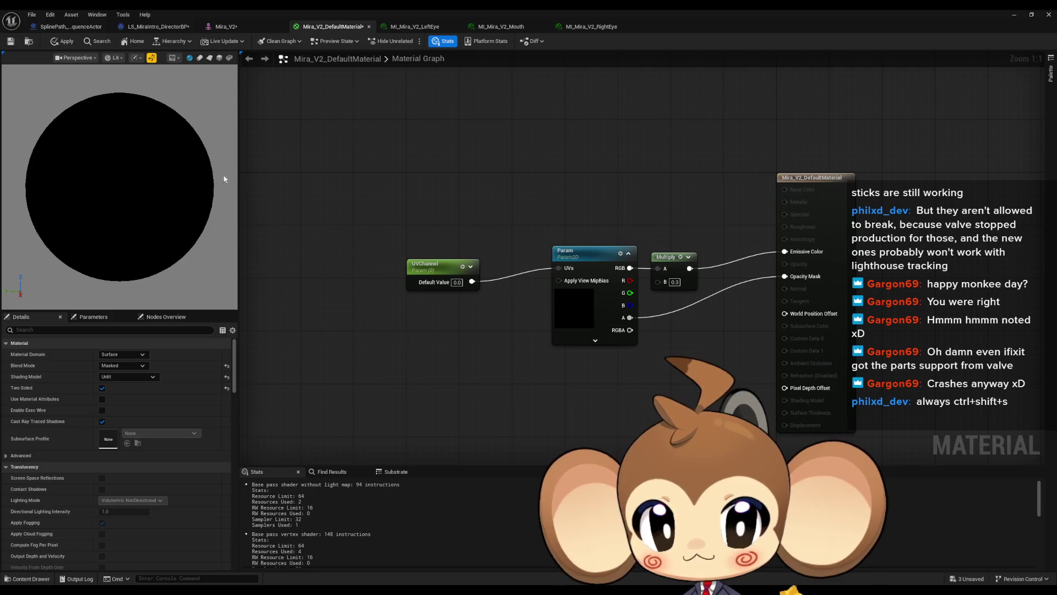
pyautogui.moveTo(441, 268); pyautogui.dragTo(473, 246)
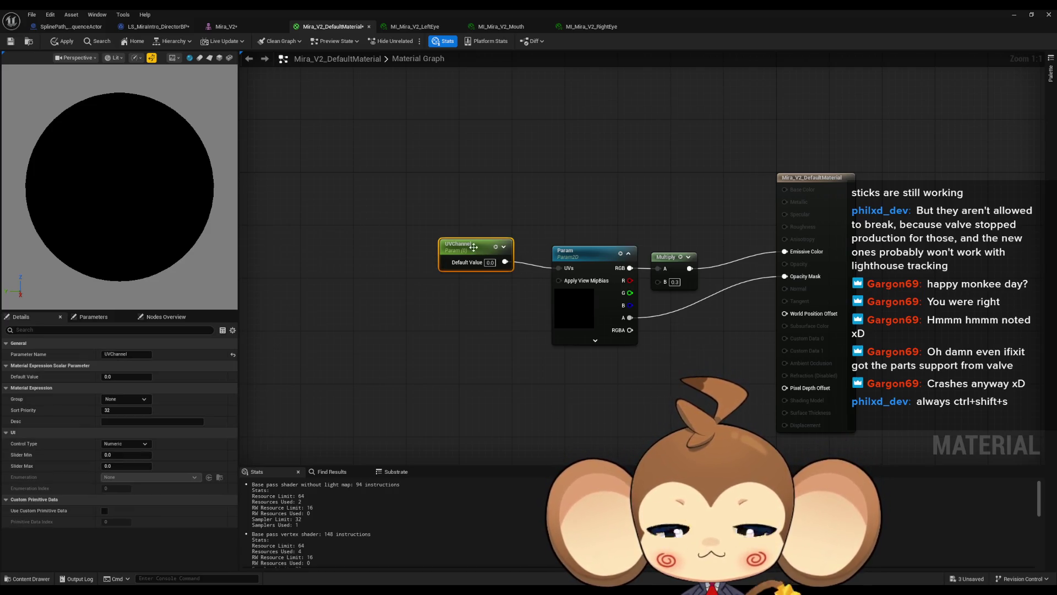
pyautogui.keyDown('alt'); pyautogui.click(505, 262); pyautogui.keyUp('alt')
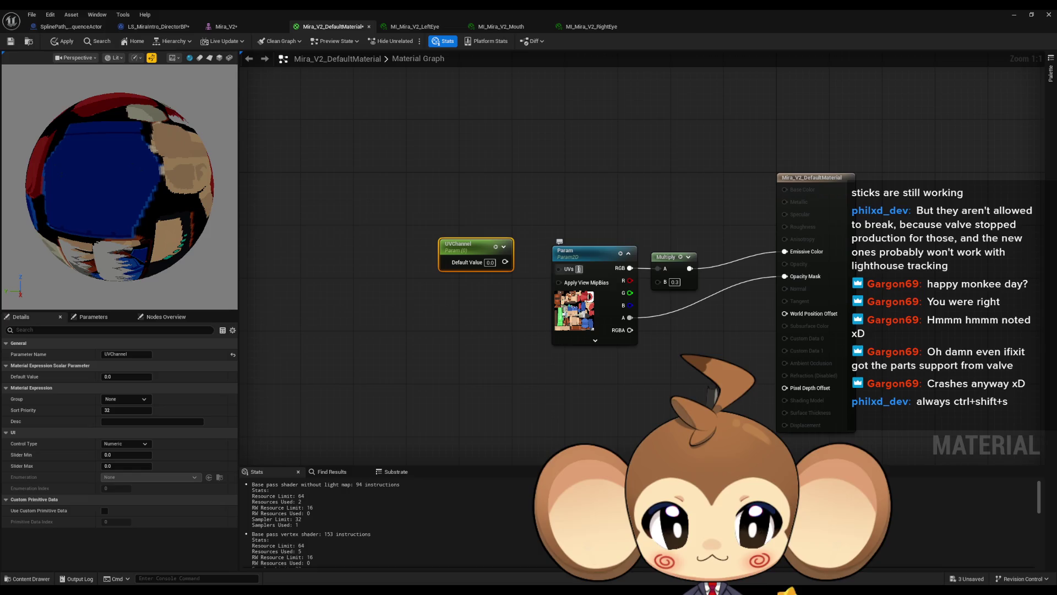
pyautogui.click(480, 338)
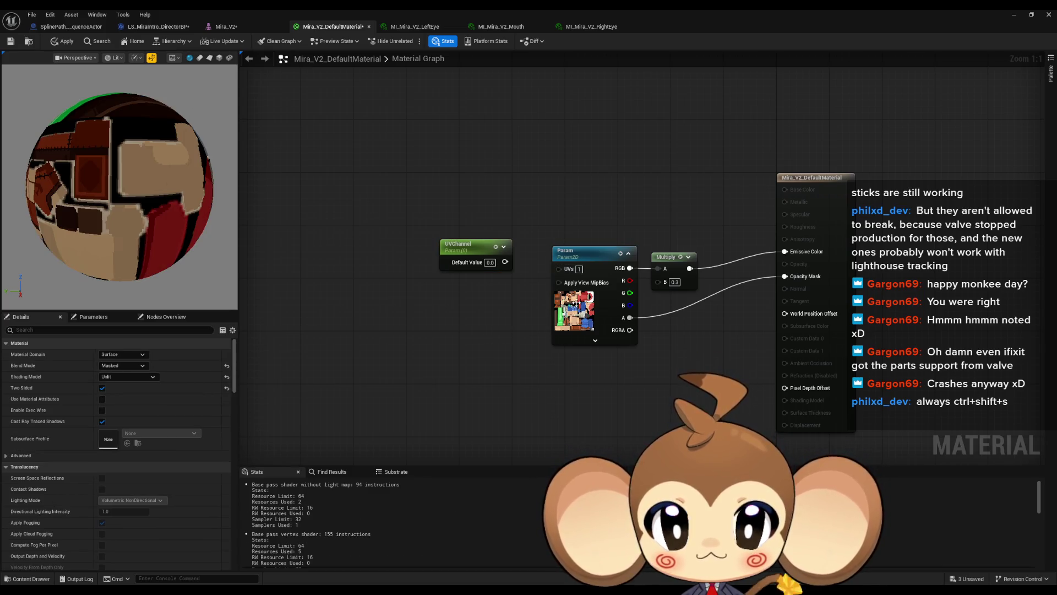
pyautogui.click(578, 269)
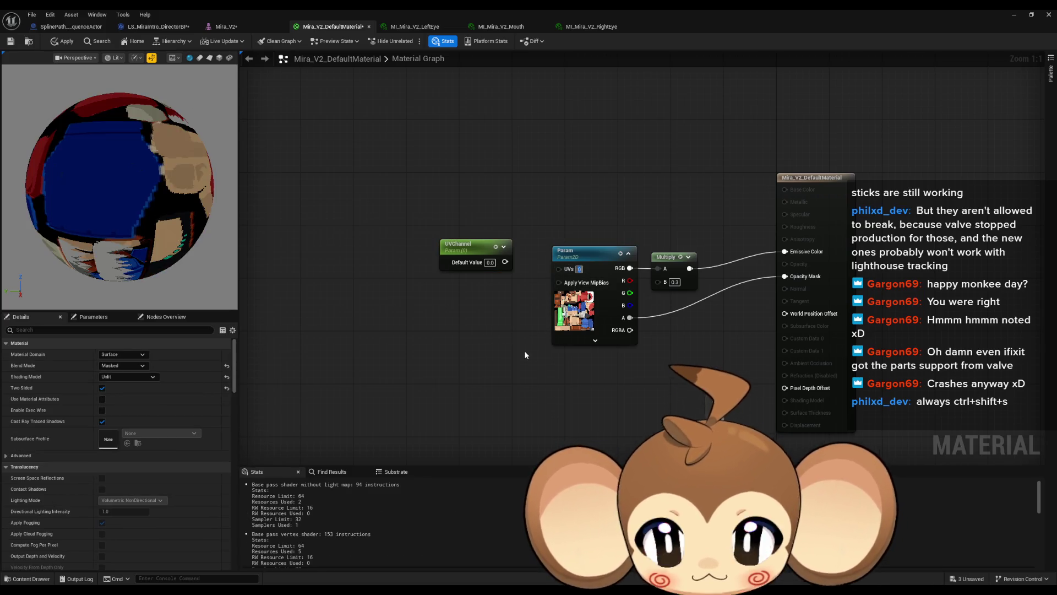
pyautogui.click(524, 355)
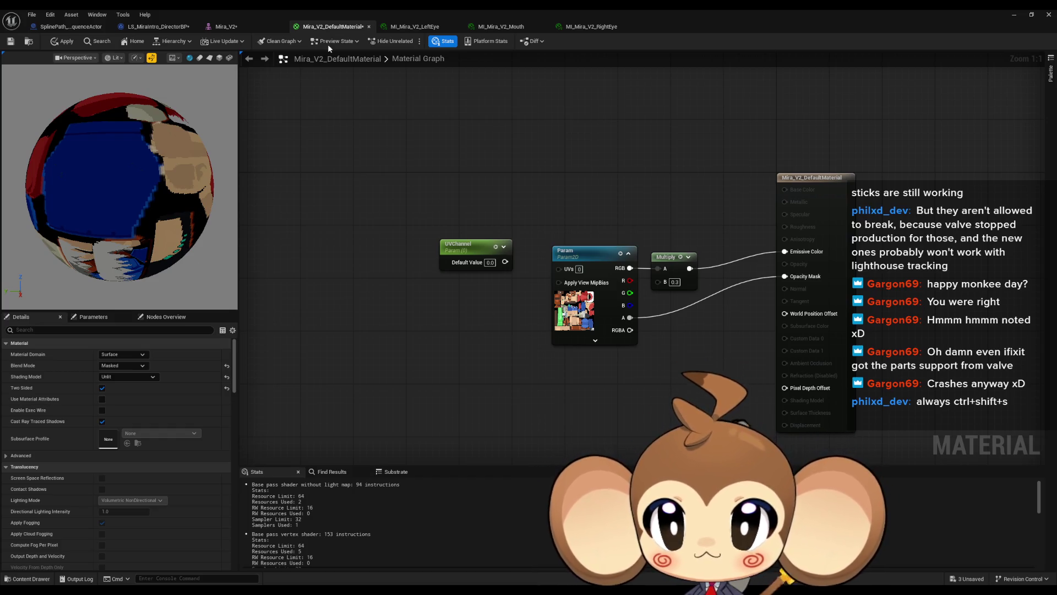
pyautogui.click(394, 28)
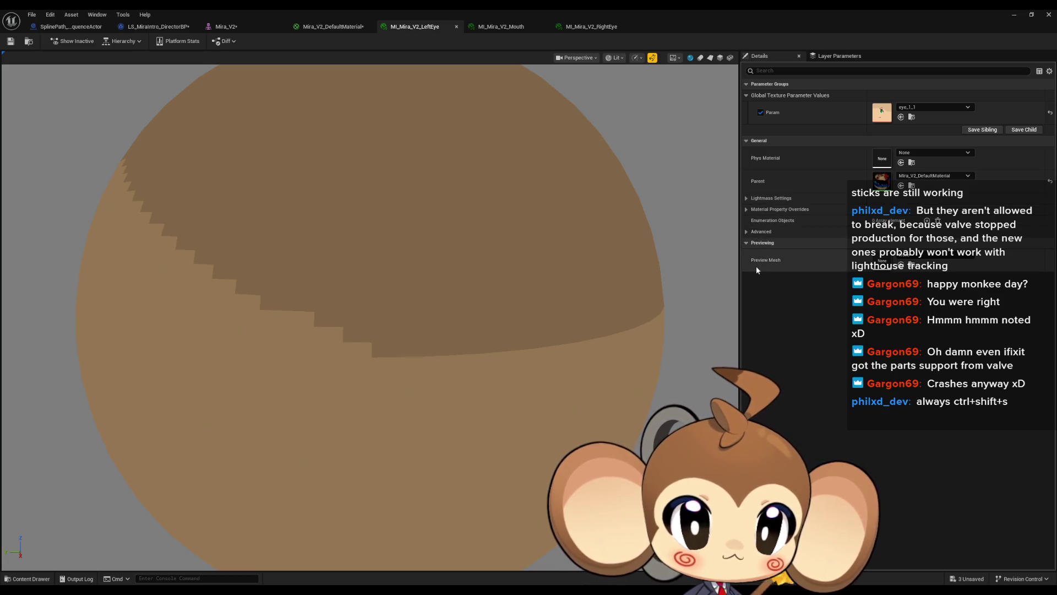
# Search MI_Mira_V2_LeftEye's details for UV settings, then return to the Mira_V2_DefaultMaterial graph.
pyautogui.click(746, 209)
pyautogui.click(747, 198)
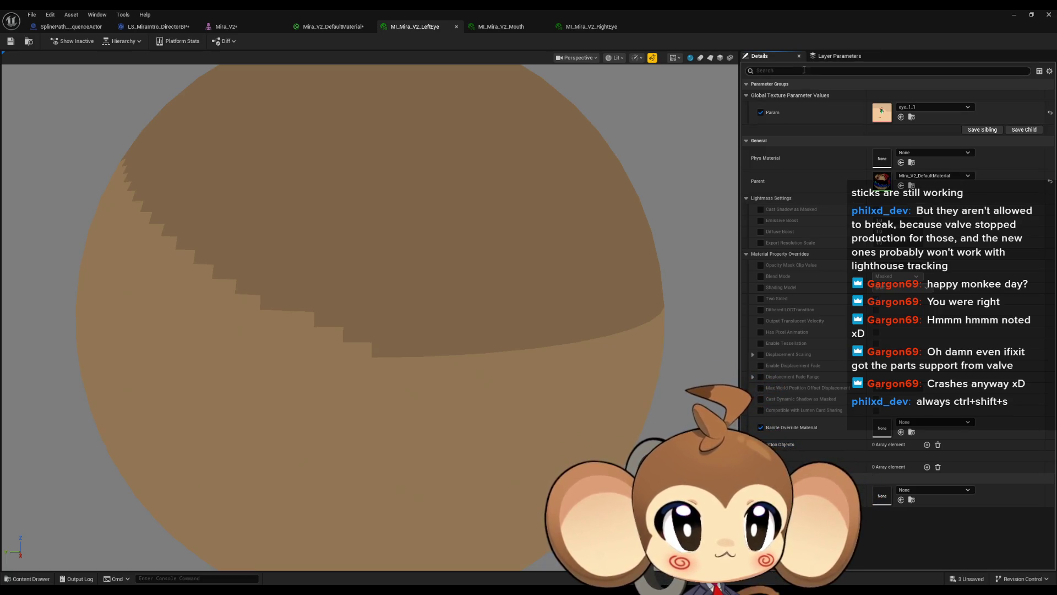
pyautogui.write('uv')
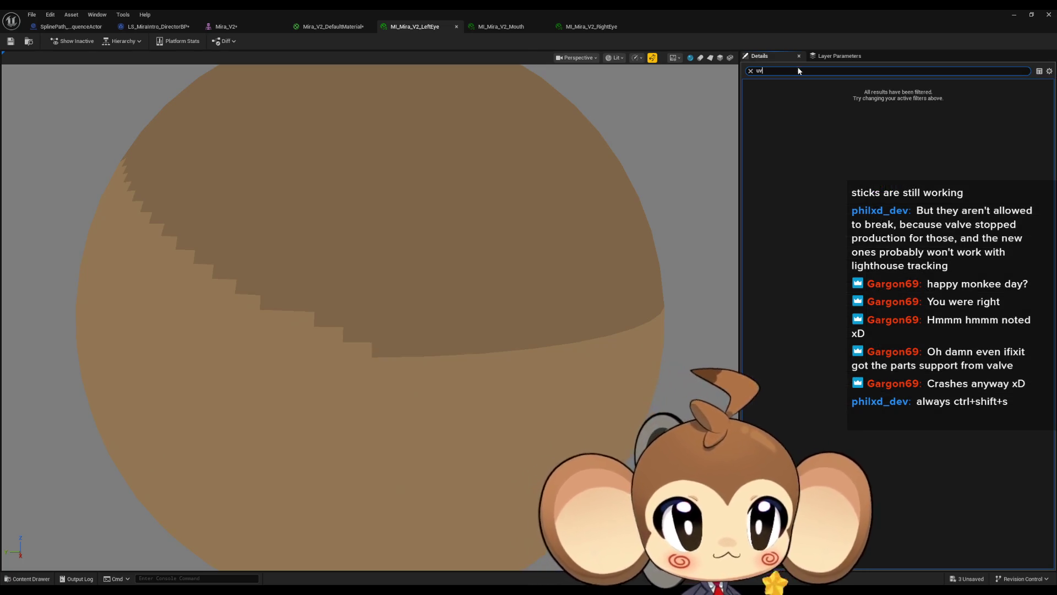
pyautogui.press('BackSpace')
pyautogui.press('BackSpace')
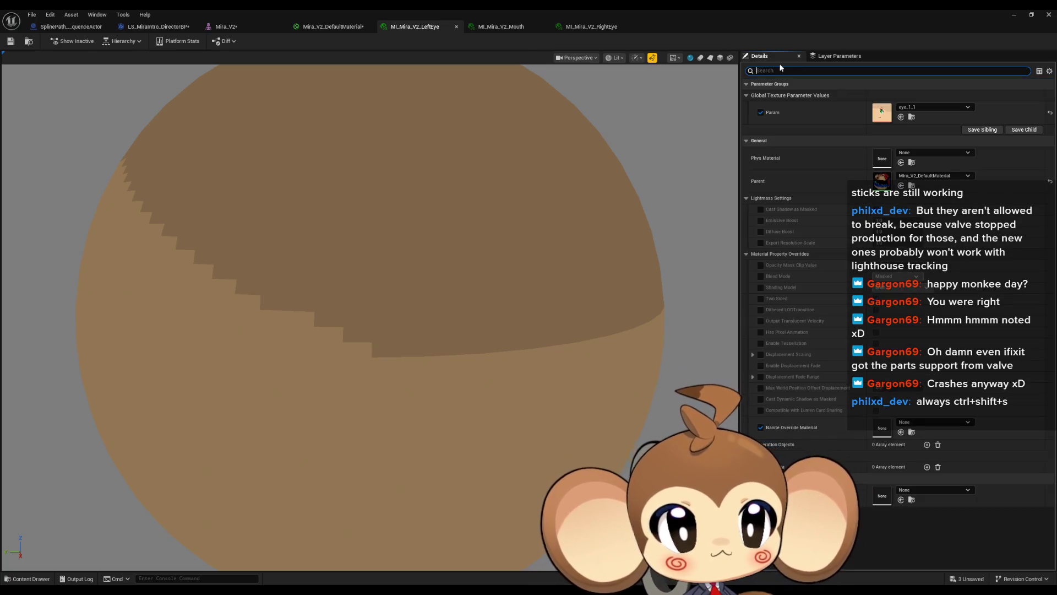
pyautogui.click(330, 27)
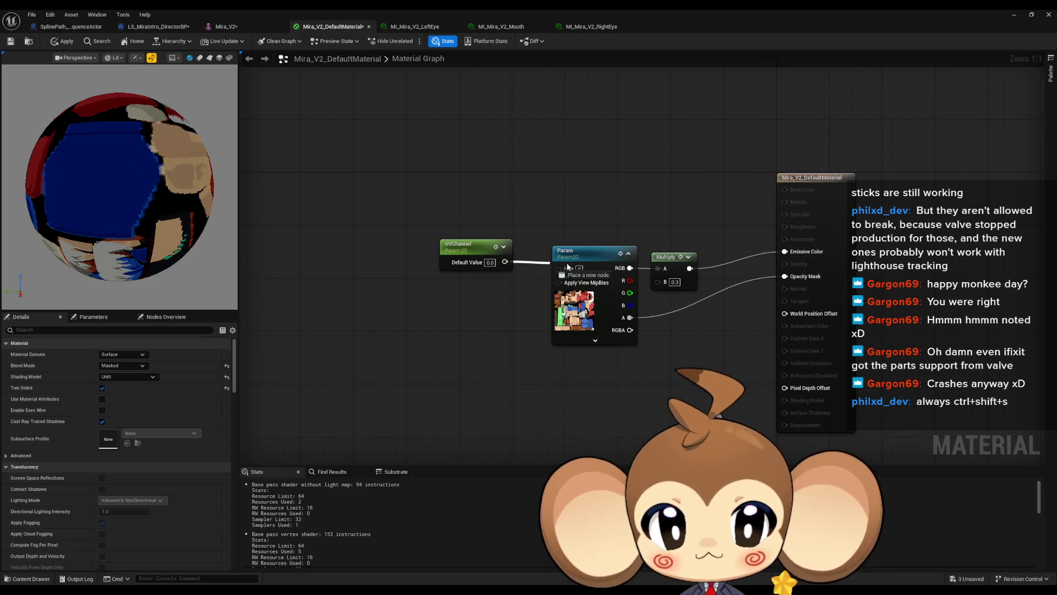
# Duplicate the Param texture node with copy and paste.
pyautogui.moveTo(566, 266); pyautogui.dragTo(561, 266)
pyautogui.click(62, 42)
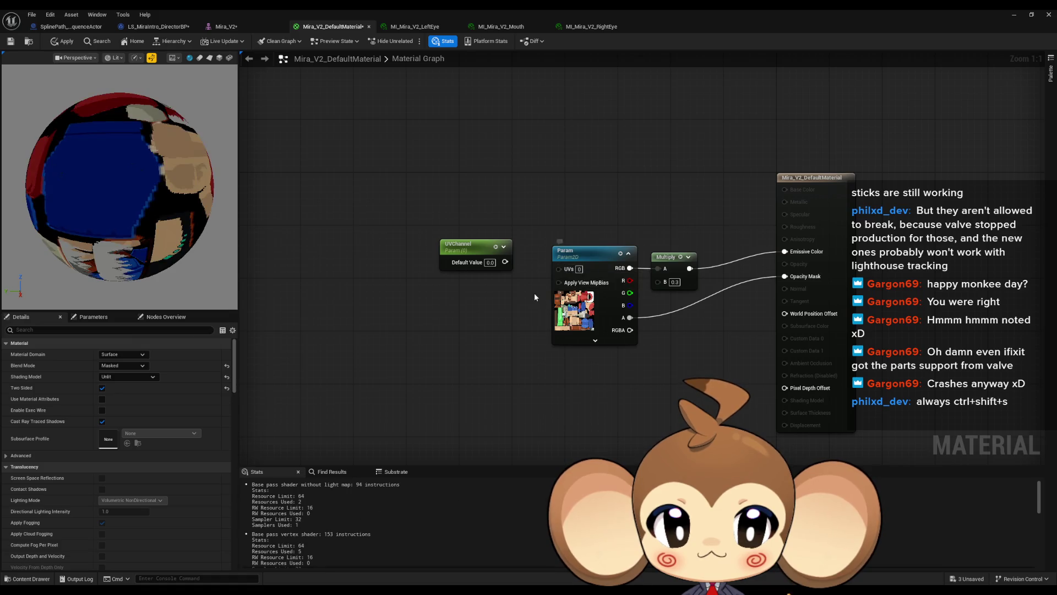
pyautogui.moveTo(530, 293); pyautogui.dragTo(477, 285)
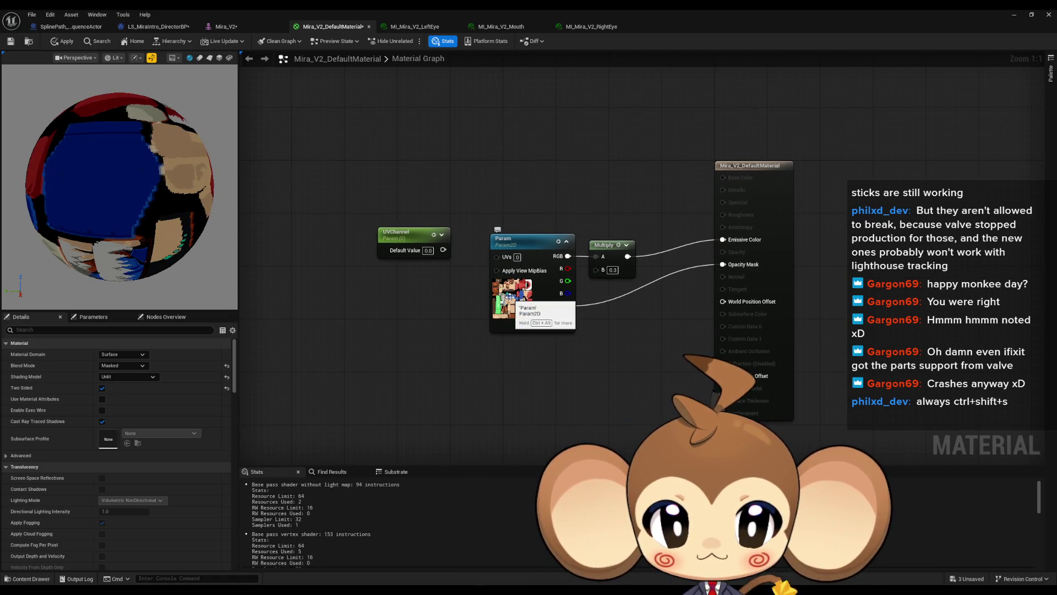
pyautogui.click(512, 241)
pyautogui.hotkey('ctrl', 'c')
pyautogui.hotkey('ctrl', 'v')
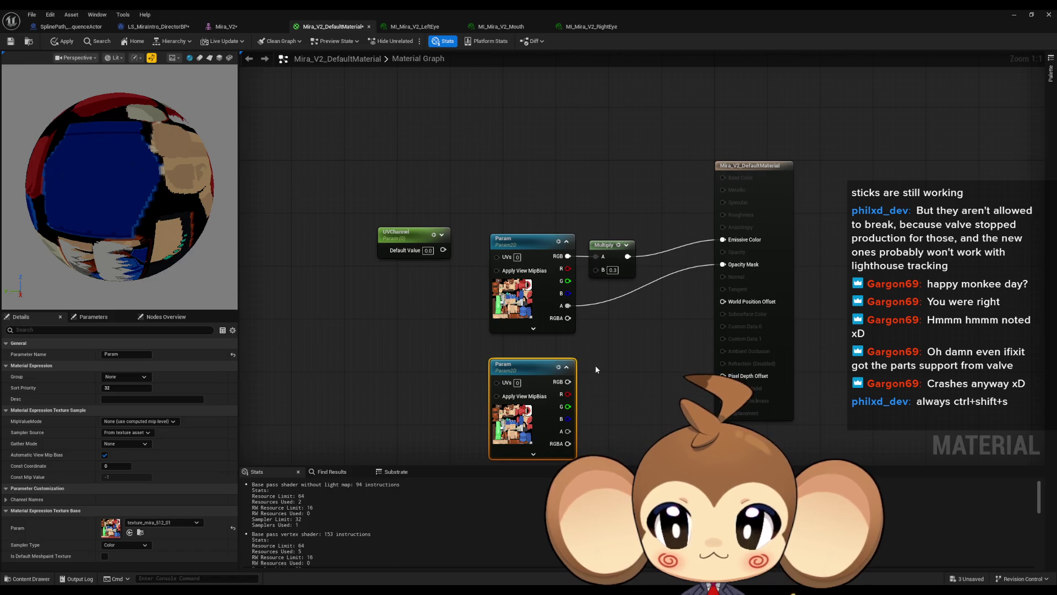
# Set the upper Param node's UV index to 1 and check the Mira_V2 mesh.
pyautogui.moveTo(593, 365); pyautogui.dragTo(599, 330)
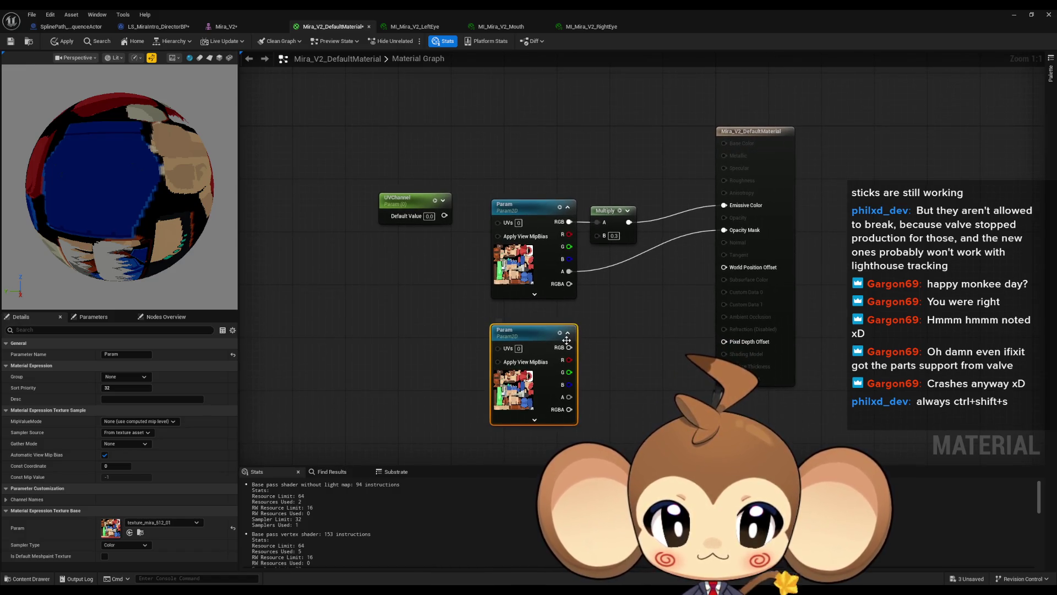
pyautogui.click(518, 222)
pyautogui.write('1')
pyautogui.click(385, 171)
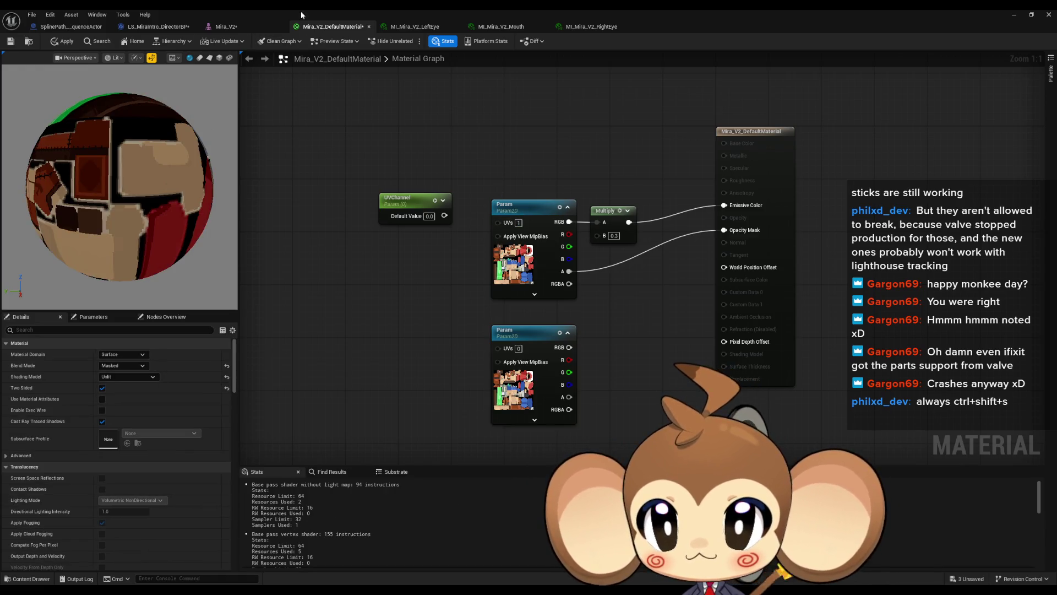
pyautogui.click(238, 23)
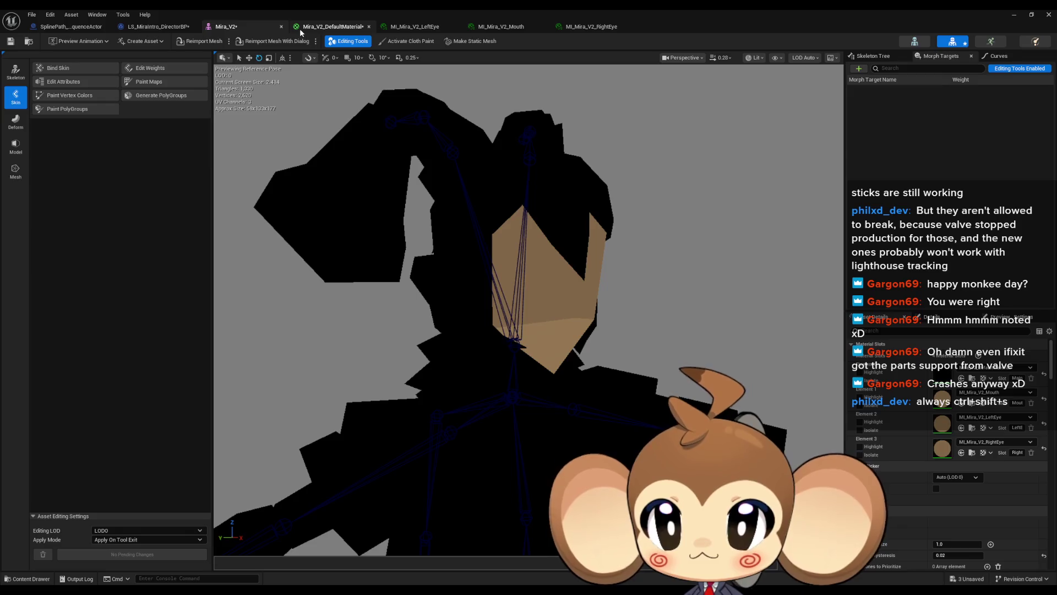
# Apply the material changes and check the result on the Mira_V2 mesh.
pyautogui.click(303, 26)
pyautogui.click(67, 43)
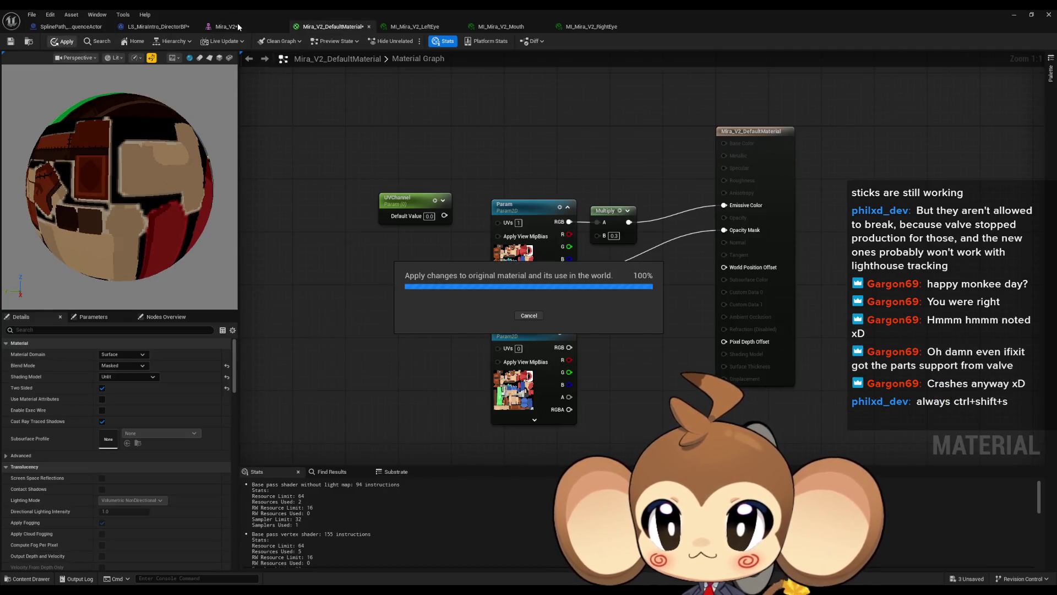
pyautogui.click(238, 26)
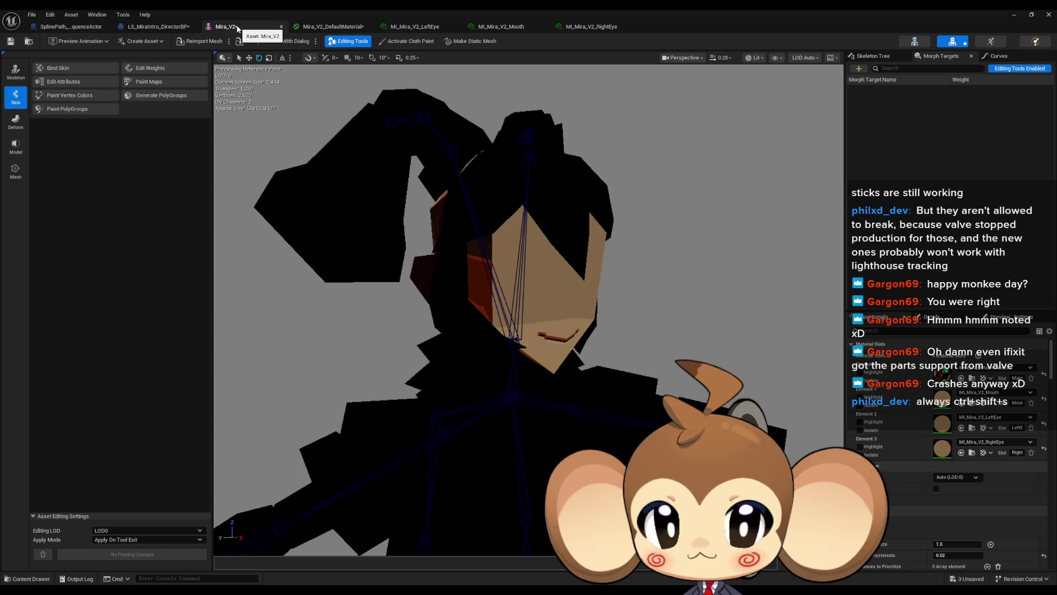
pyautogui.click(312, 27)
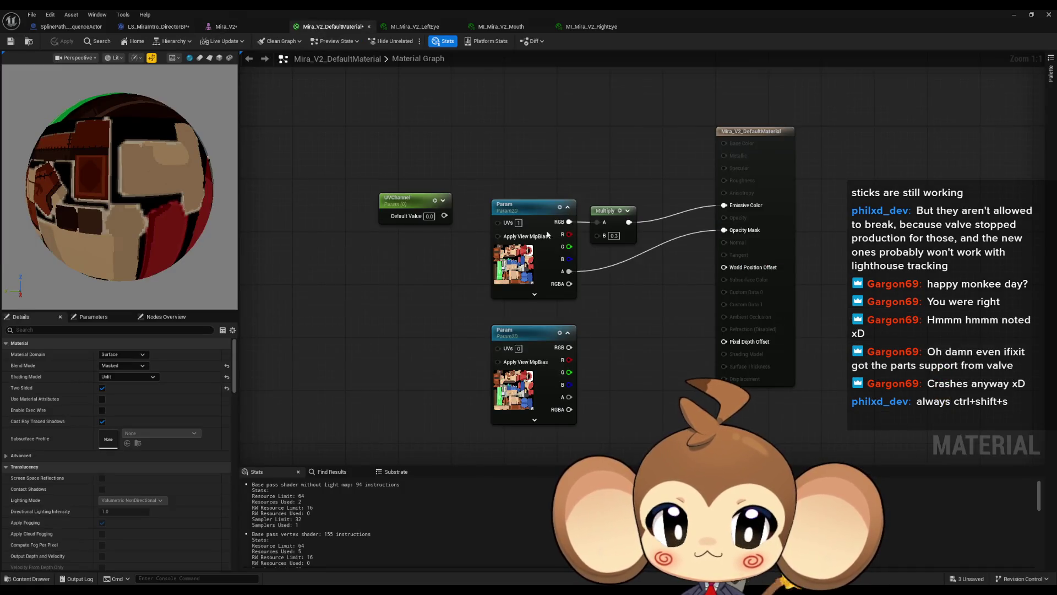
# Set the Param texture's UV index to 2, apply, and inspect Mira_V2's eyes and mouth.
pyautogui.write('2')
pyautogui.press('Return')
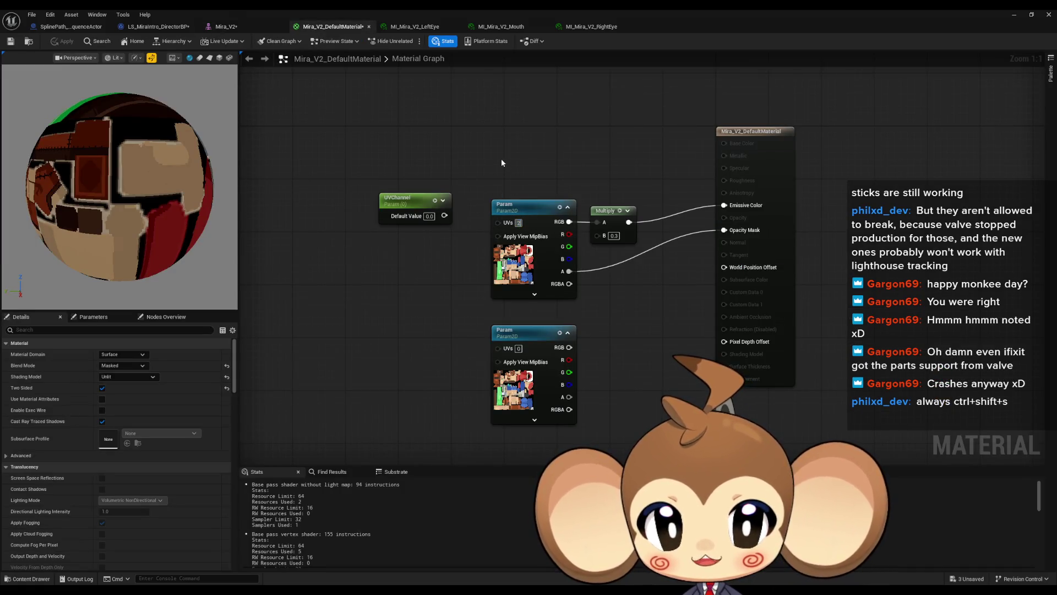
pyautogui.click(62, 41)
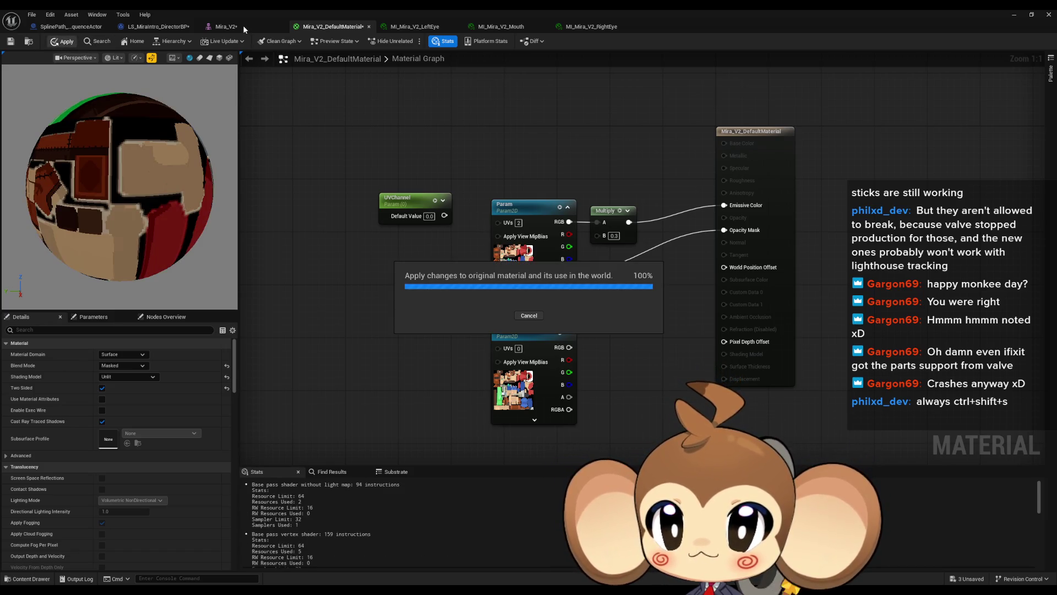
pyautogui.click(243, 26)
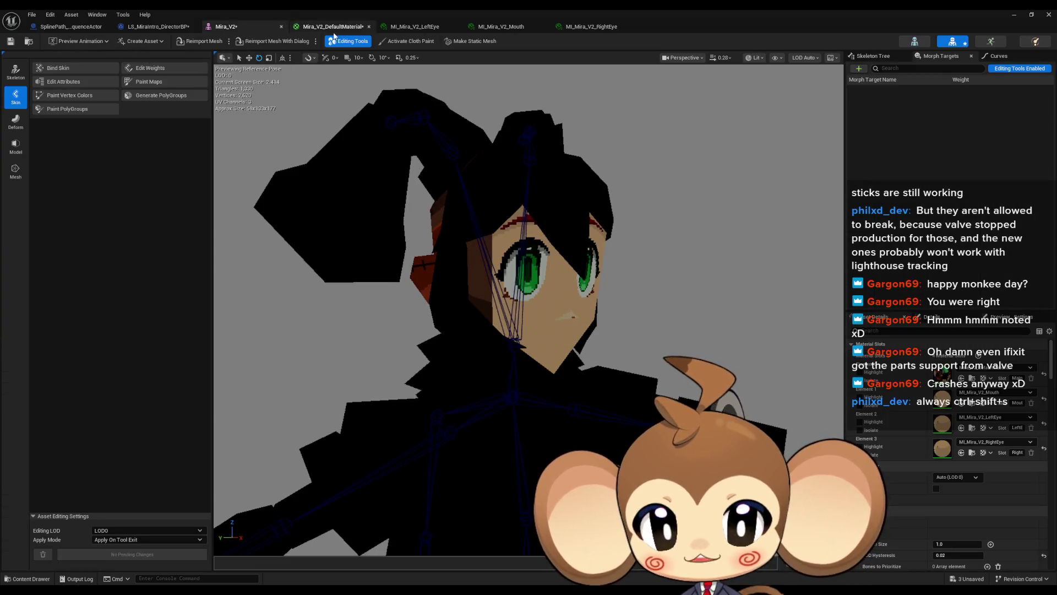
pyautogui.moveTo(496, 276)
pyautogui.mouseDown()
pyautogui.moveTo(545, 251)
pyautogui.moveTo(498, 259)
pyautogui.mouseUp()
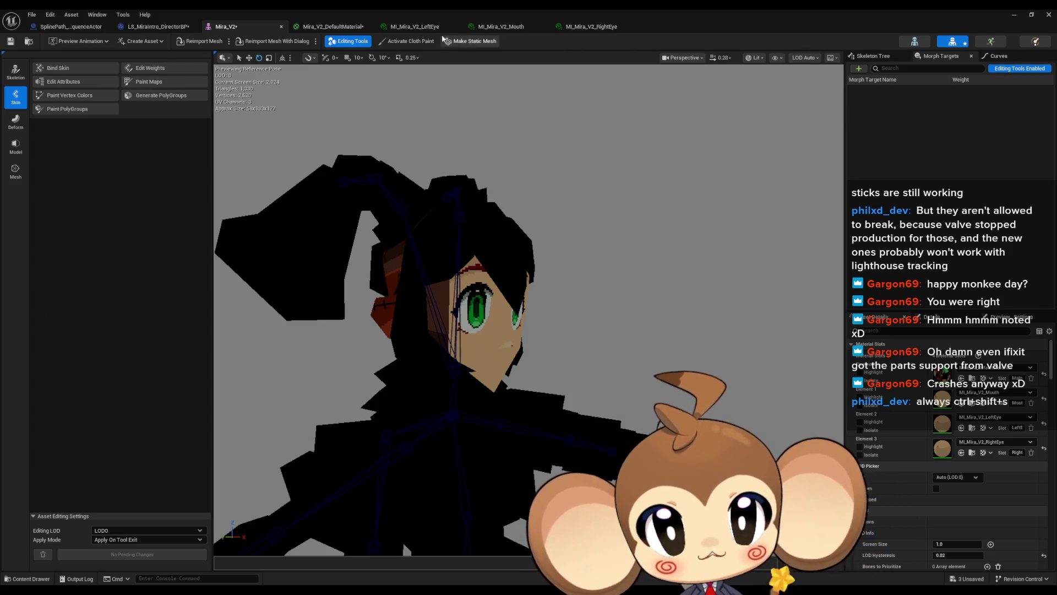
pyautogui.click(333, 28)
pyautogui.moveTo(397, 281); pyautogui.dragTo(371, 276)
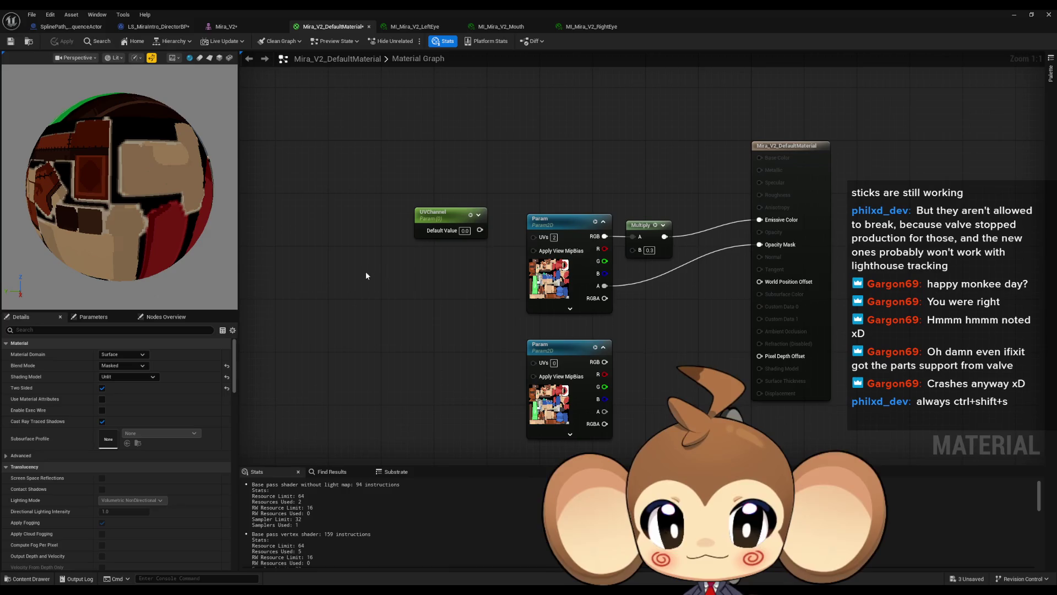
# Place a TexCoord[0] node (Coordinate Index 0) beside UVChannel, then expand and collapse its extra pins.
pyautogui.rightClick(359, 267)
pyautogui.write('tex coor')
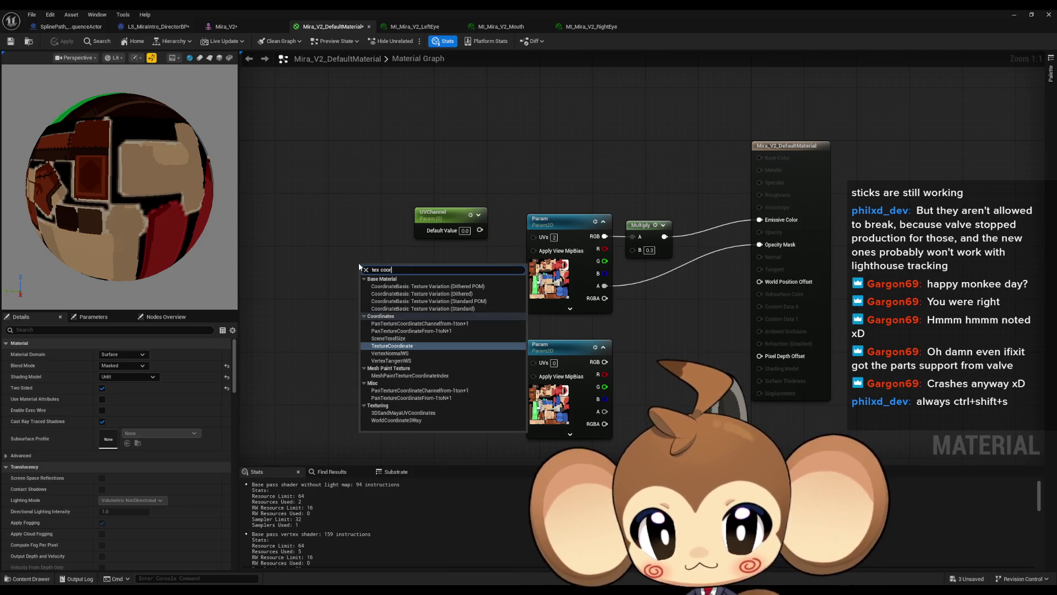
pyautogui.press('Return')
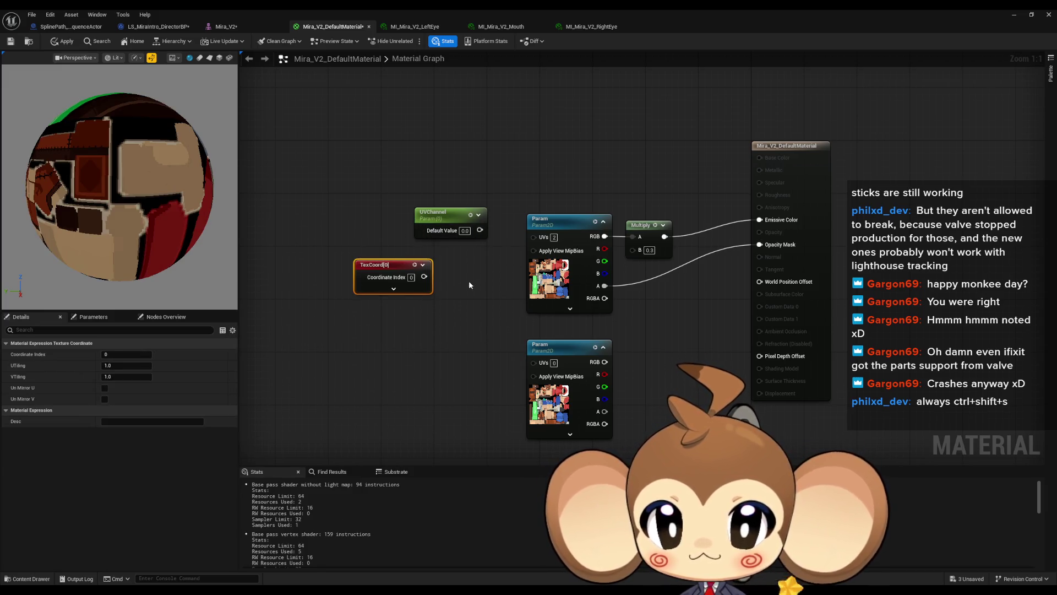
pyautogui.click(468, 279)
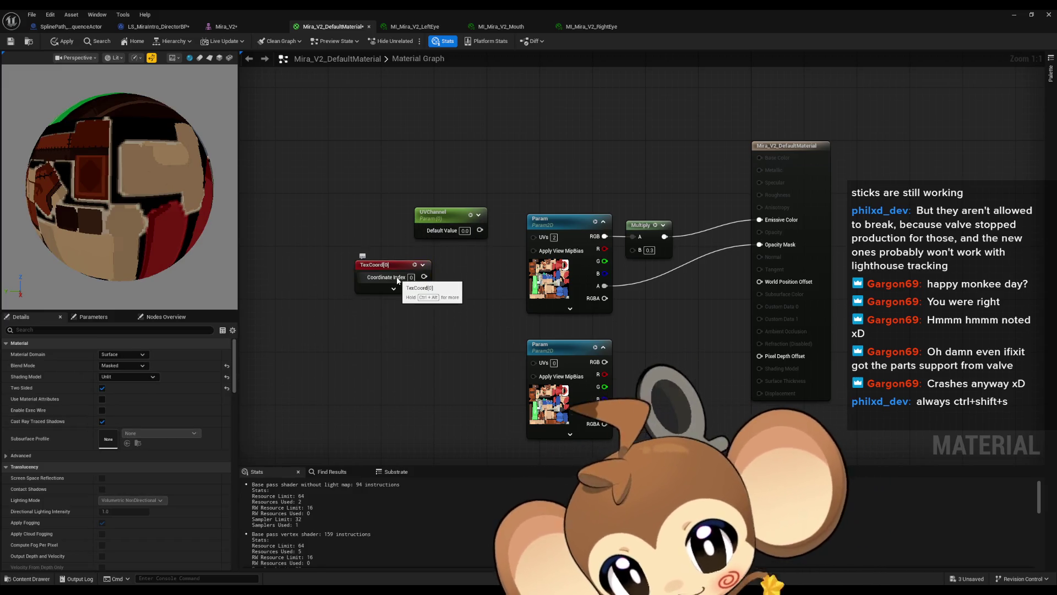
pyautogui.click(391, 288)
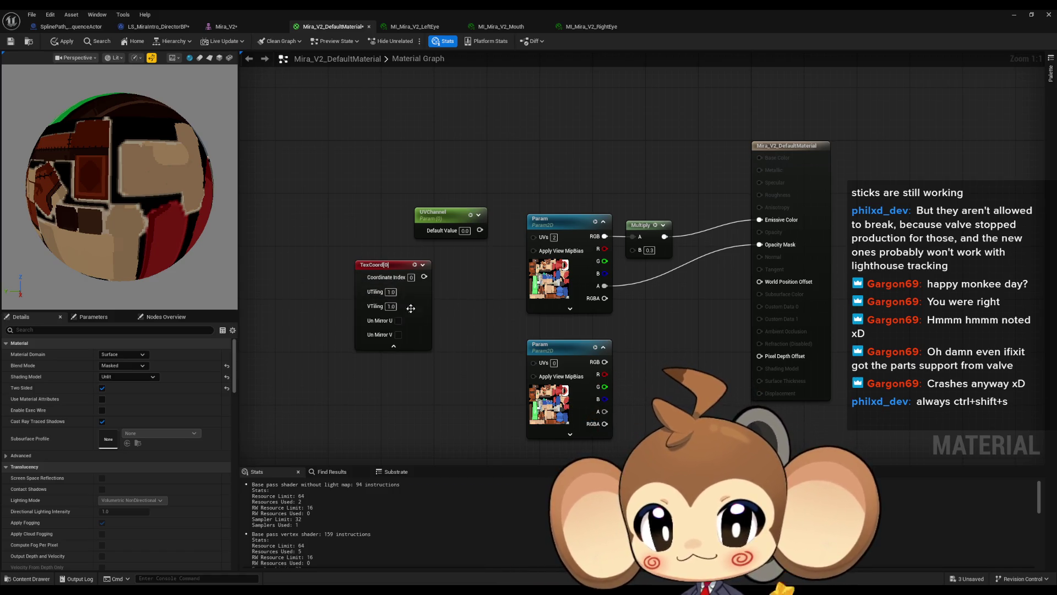
pyautogui.click(393, 347)
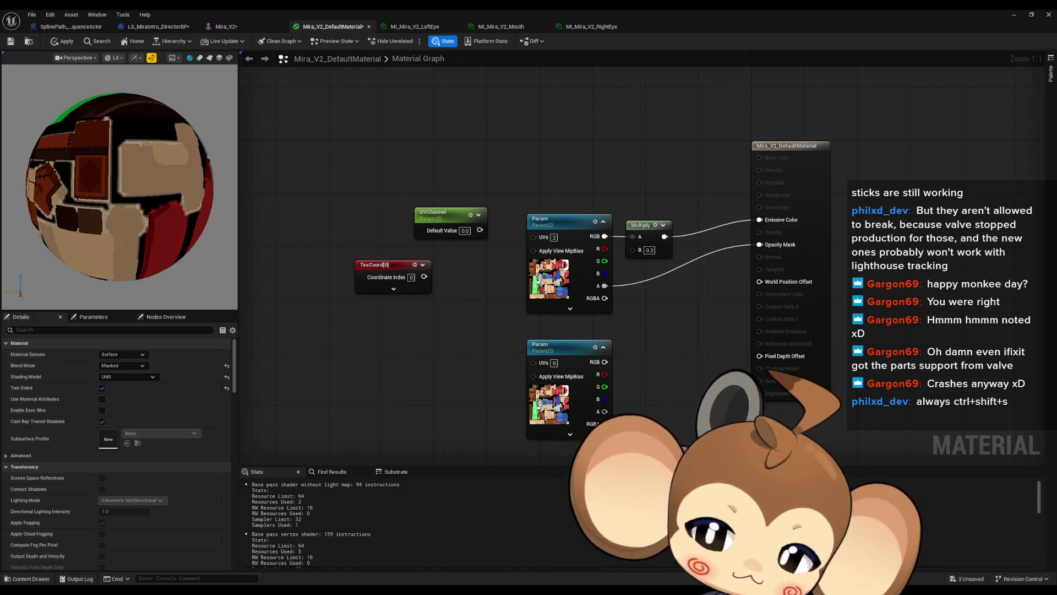
# Create an Fmod node fed by UVChannel and wire TexCoord[0] into its B input.
pyautogui.moveTo(451, 210)
pyautogui.mouseDown()
pyautogui.moveTo(364, 204)
pyautogui.moveTo(436, 220)
pyautogui.mouseUp()
pyautogui.write('fmo')
pyautogui.press('Return')
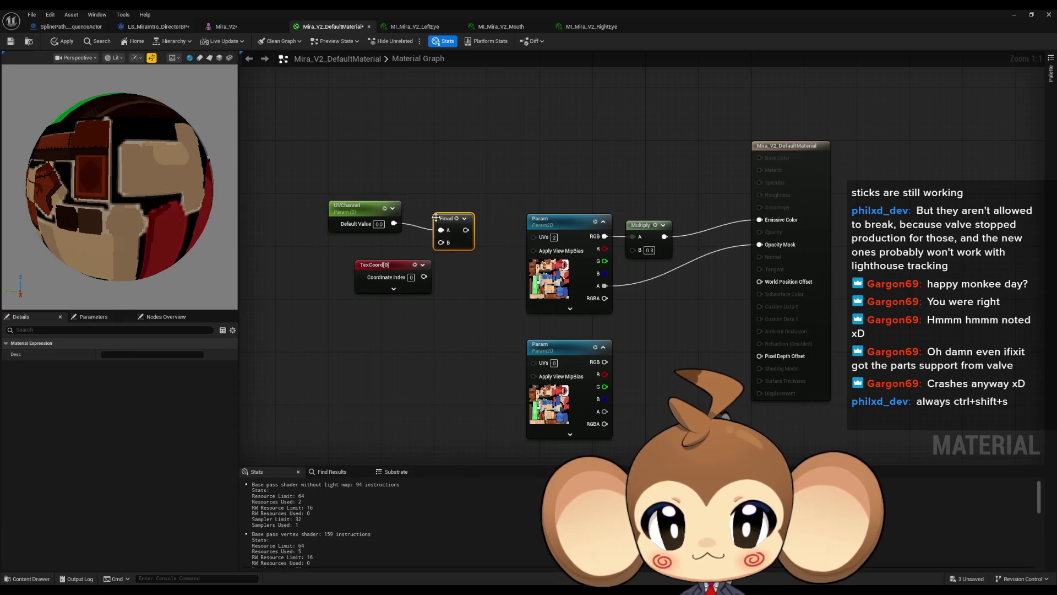
pyautogui.moveTo(391, 278); pyautogui.dragTo(357, 285)
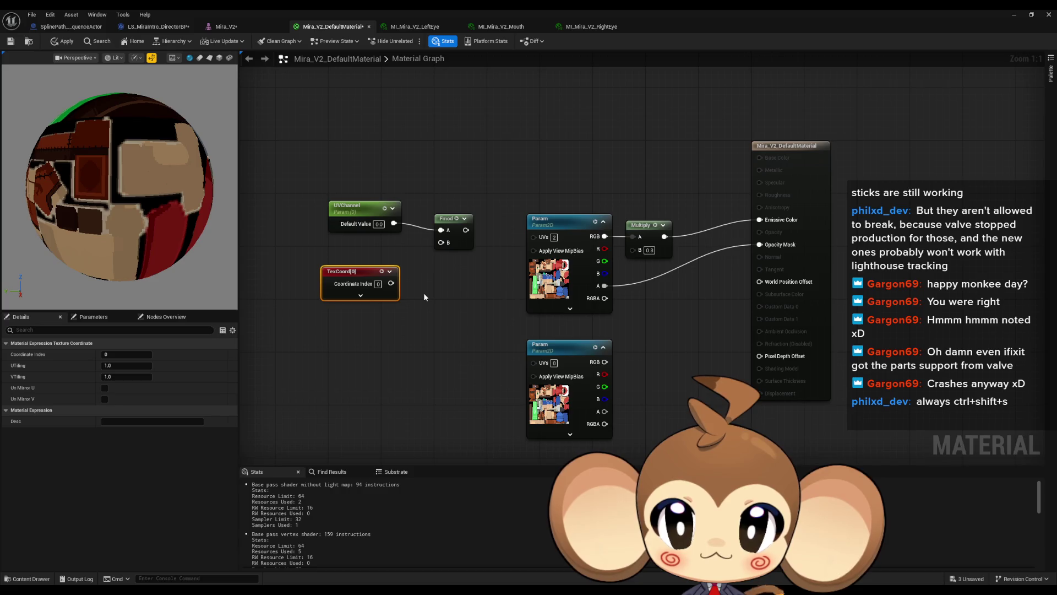
pyautogui.moveTo(391, 283)
pyautogui.mouseDown()
pyautogui.moveTo(441, 243)
pyautogui.moveTo(530, 236)
pyautogui.mouseUp()
# Set UVChannel's default to 1.0 and rearrange TexCoord above the UVChannel node.
pyautogui.click(379, 223)
pyautogui.write('1')
pyautogui.press('Return')
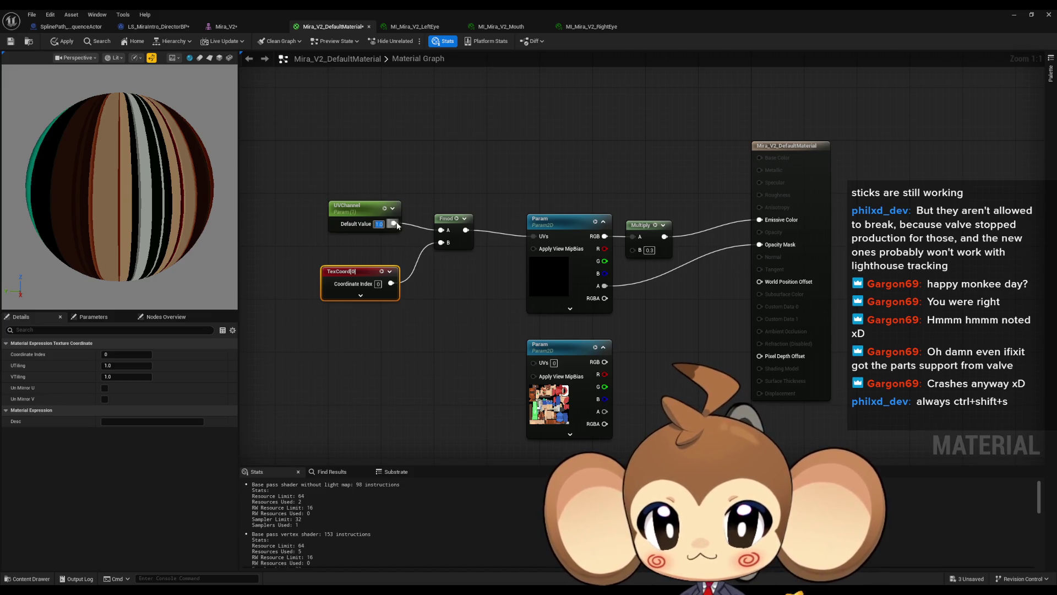
pyautogui.moveTo(364, 209); pyautogui.dragTo(362, 269)
pyautogui.moveTo(350, 312); pyautogui.dragTo(317, 242)
pyautogui.moveTo(352, 278); pyautogui.dragTo(352, 214)
# Try UVChannel defaults of 0, 1 and 2, settling back on 1.0.
pyautogui.click(372, 269)
pyautogui.write('0')
pyautogui.press('Return')
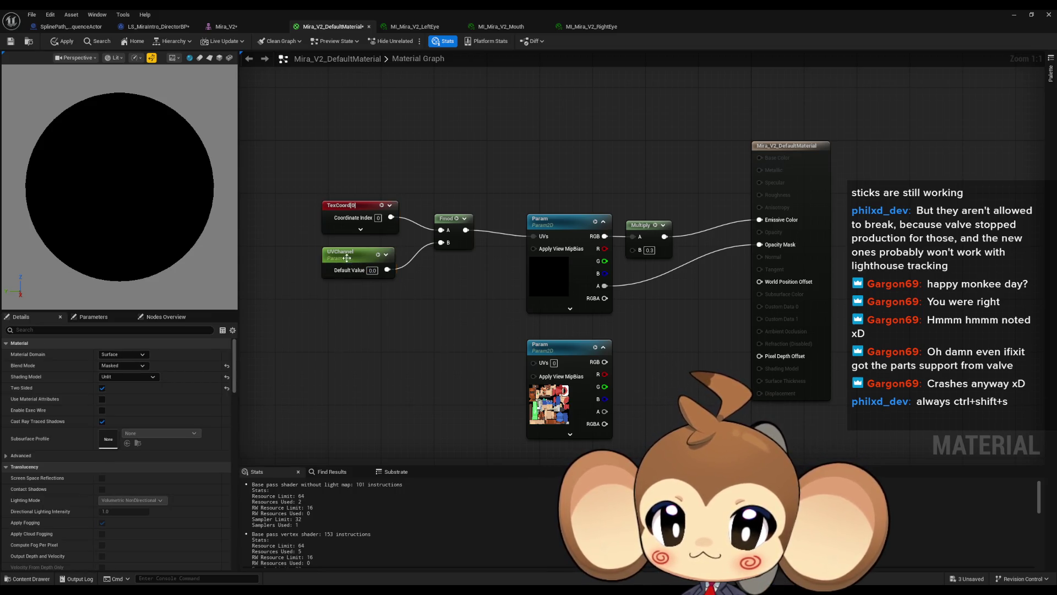
pyautogui.write('1')
pyautogui.press('Return')
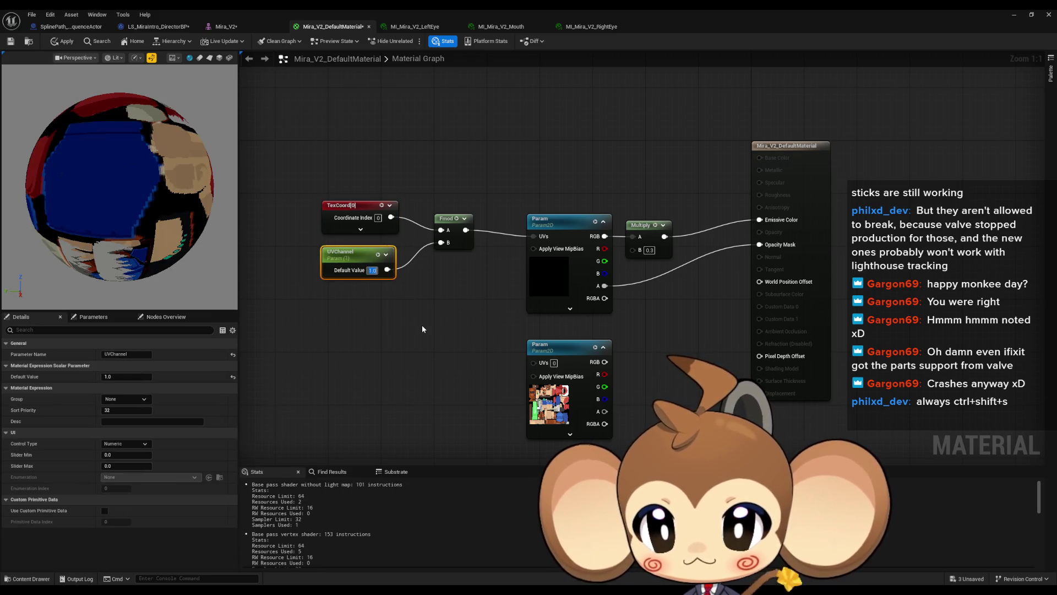
pyautogui.write('2')
pyautogui.press('Return')
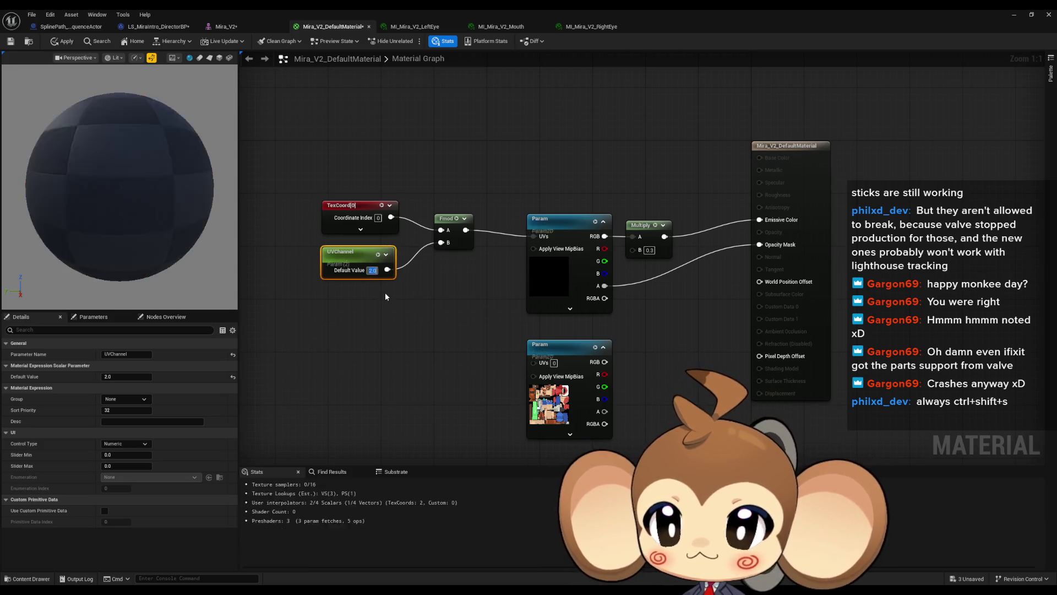
pyautogui.write('1')
pyautogui.press('Return')
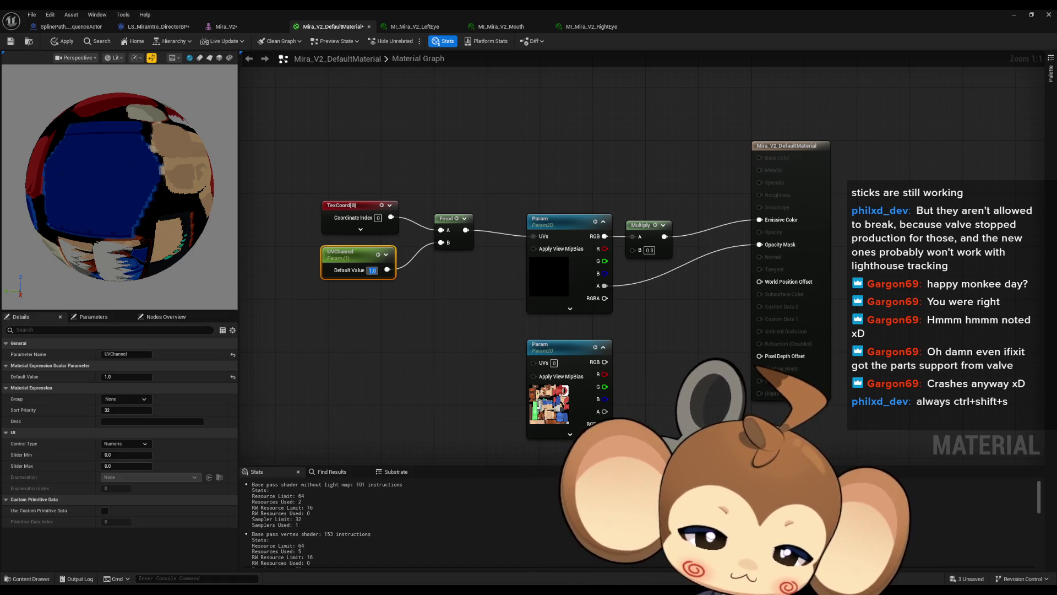
pyautogui.hotkey('alt', 'Tab')
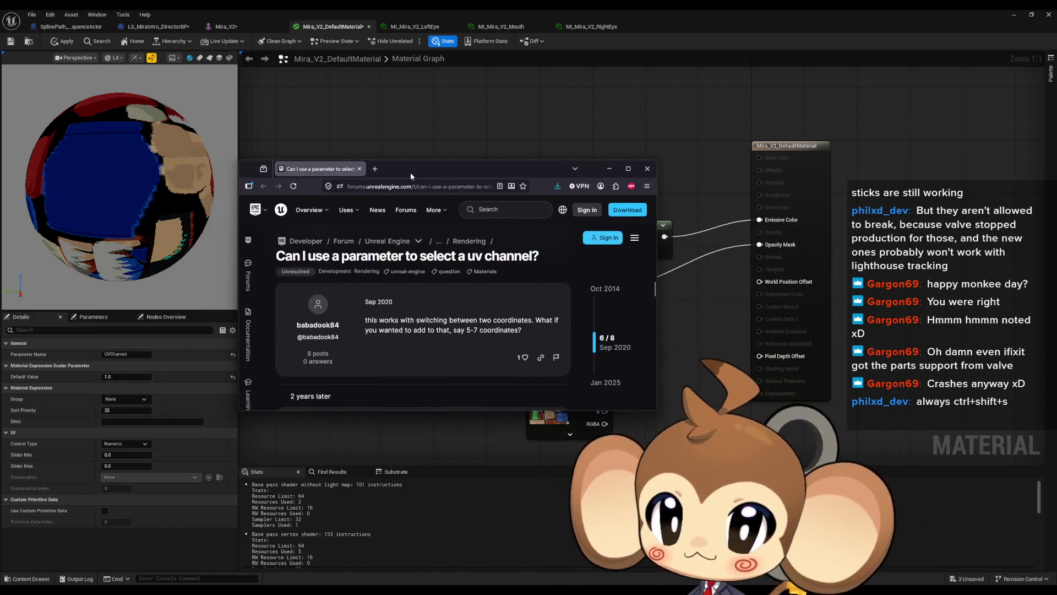
pyautogui.doubleClick(411, 173)
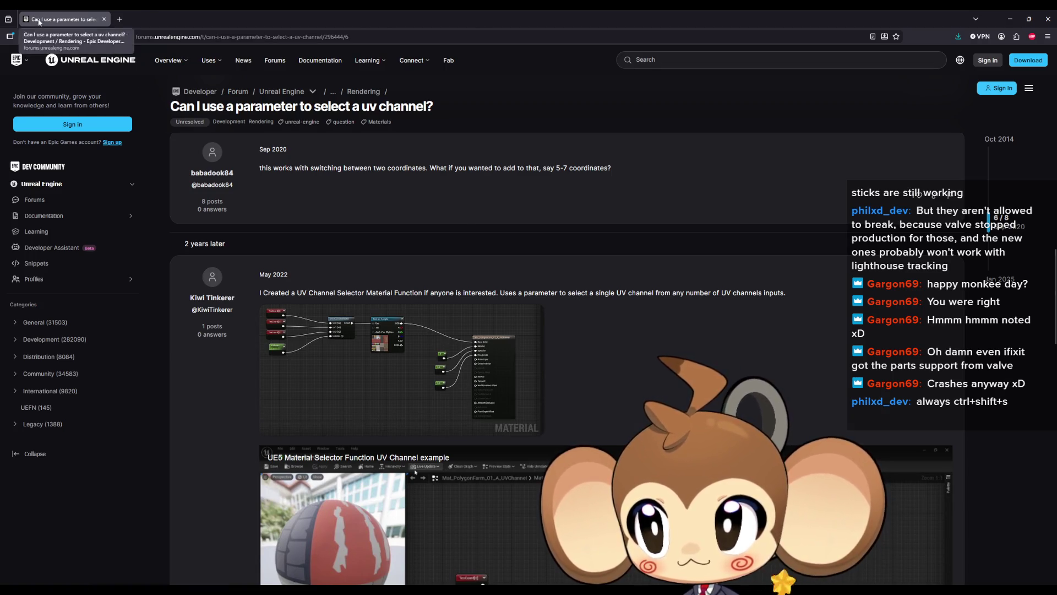
pyautogui.hotkey('alt', 'Tab')
pyautogui.click(427, 383)
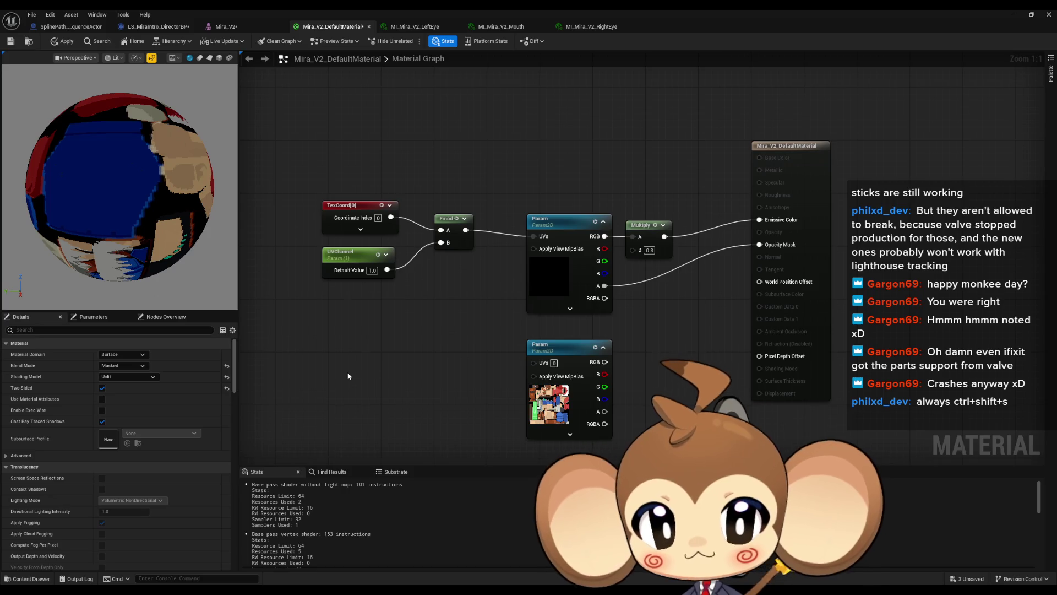
# Delete the TexCoord, UVChannel and Fmod nodes and the second texture, set UVs to 0, and apply.
pyautogui.moveTo(316, 165); pyautogui.dragTo(474, 296)
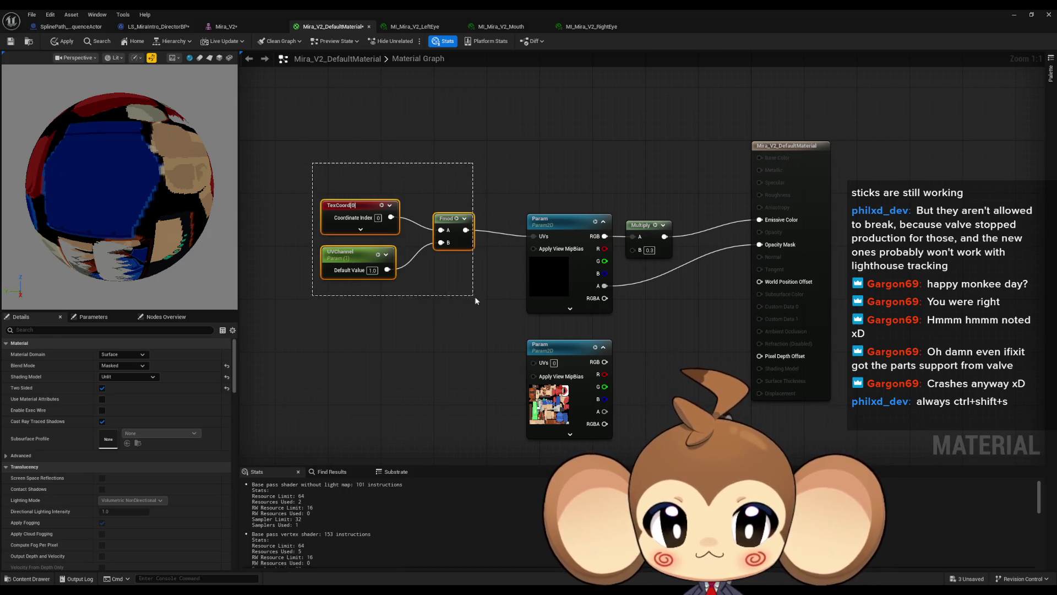
pyautogui.press('Delete')
pyautogui.click(554, 237)
pyautogui.write('0')
pyautogui.press('Return')
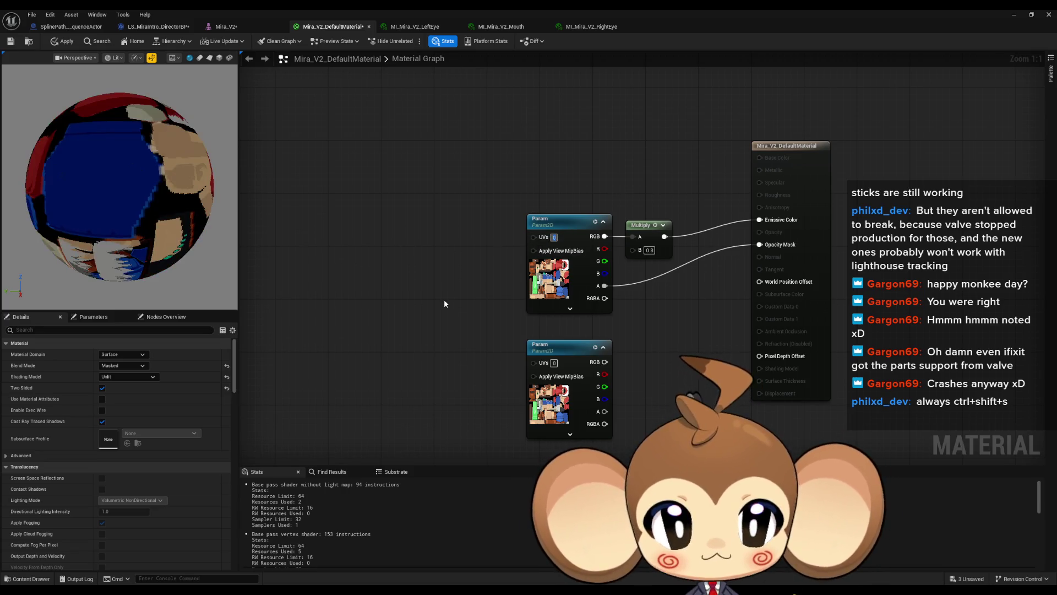
pyautogui.press('Delete')
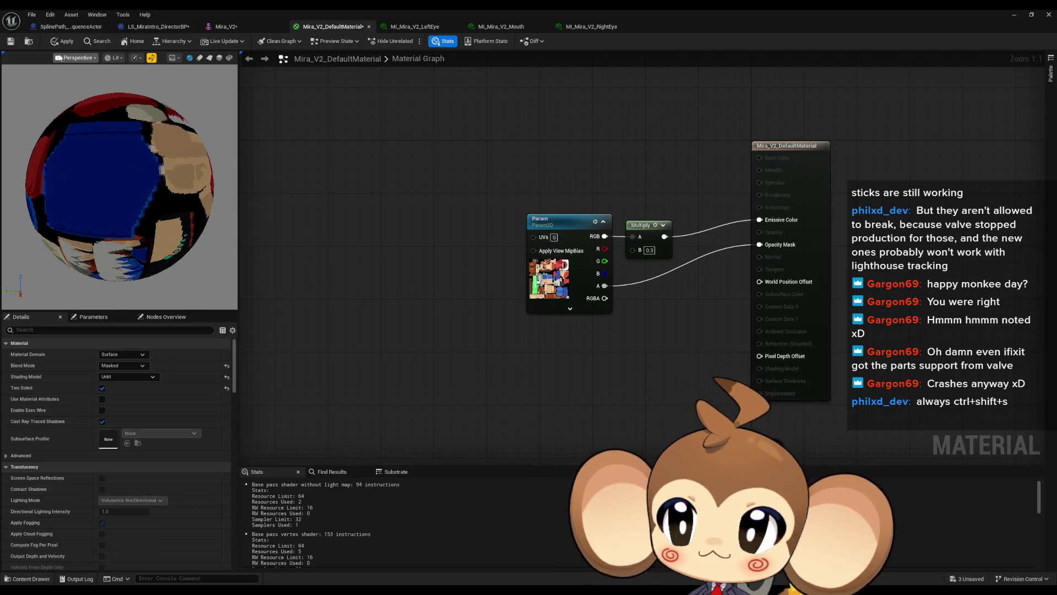
pyautogui.click(62, 40)
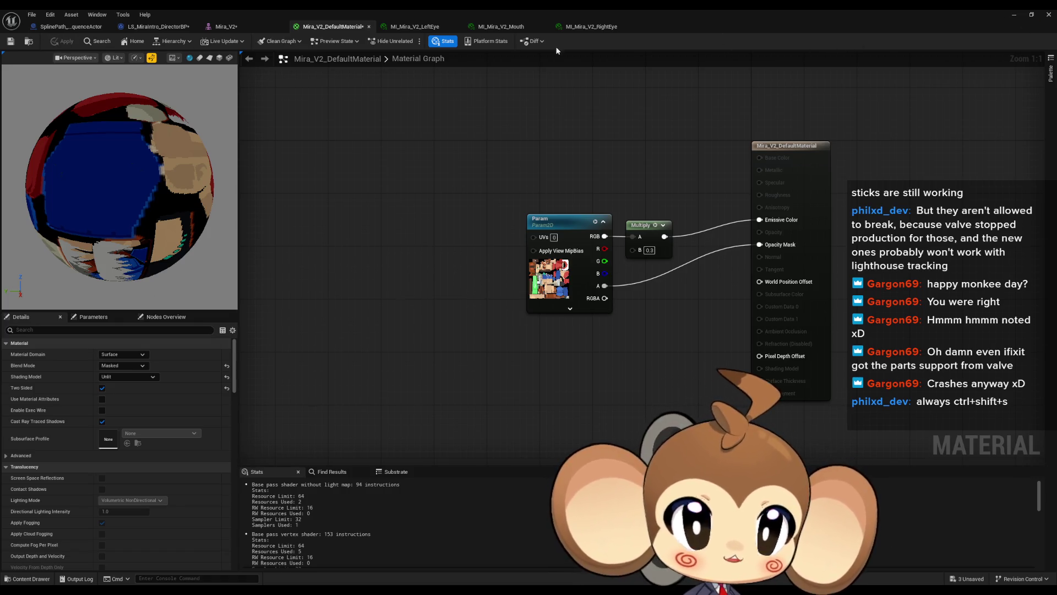
# Close the eye and mouth instance editors and minimize the material editor.
pyautogui.middleClick(428, 26)
pyautogui.middleClick(427, 26)
pyautogui.middleClick(427, 26)
pyautogui.click(1013, 16)
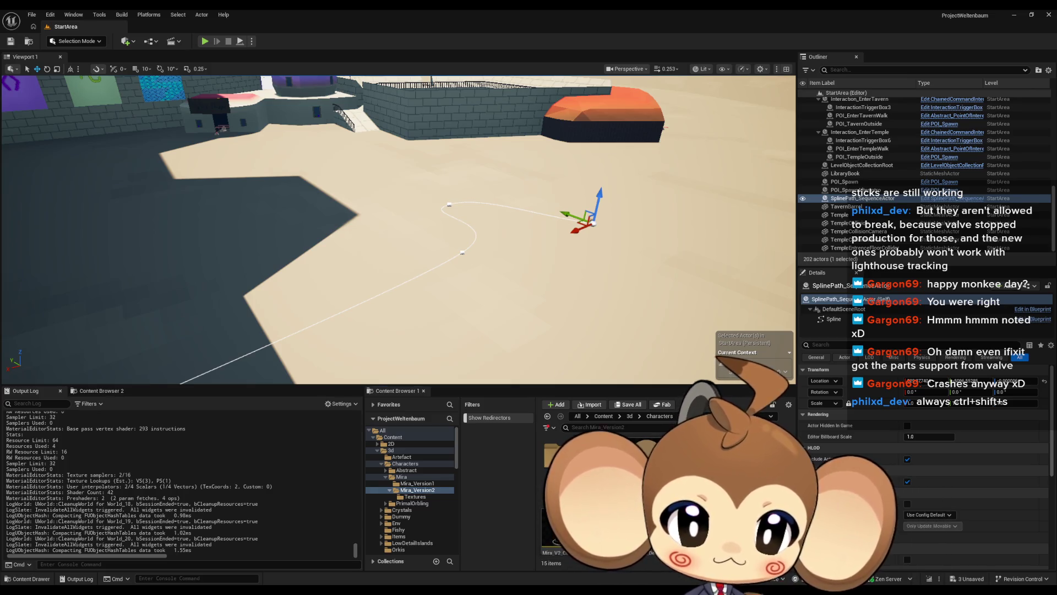
# Force-delete the MI_Mira_V2_LeftEye, mouth and right eye material instances.
pyautogui.press('Delete')
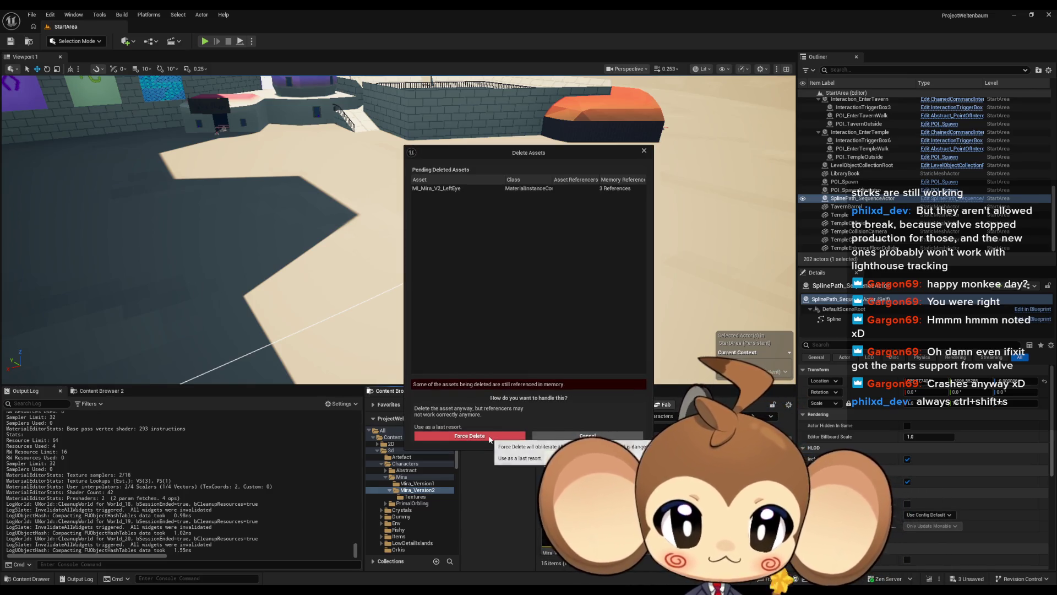
pyautogui.click(469, 435)
pyautogui.click(630, 453)
pyautogui.press('Delete')
pyautogui.click(470, 435)
pyautogui.press('Delete')
pyautogui.click(470, 438)
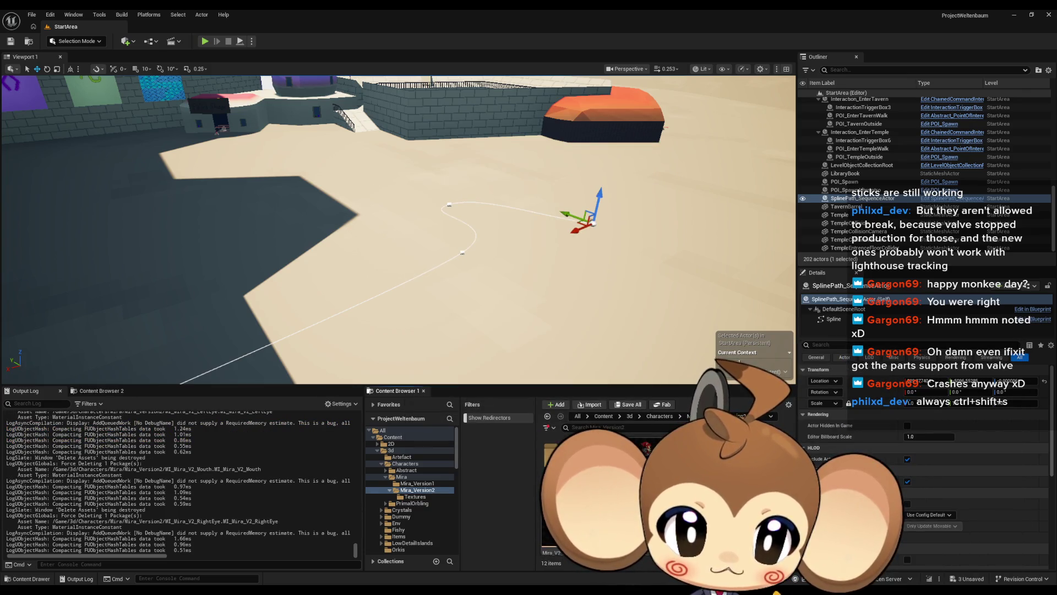
# Duplicate Mira_V2_DefaultMaterial into Mira_V2_Mouth, Mira_V2_LeftEye and Mira_V2_RightEye, then open LeftEye.
pyautogui.hotkey('ctrl', 'd')
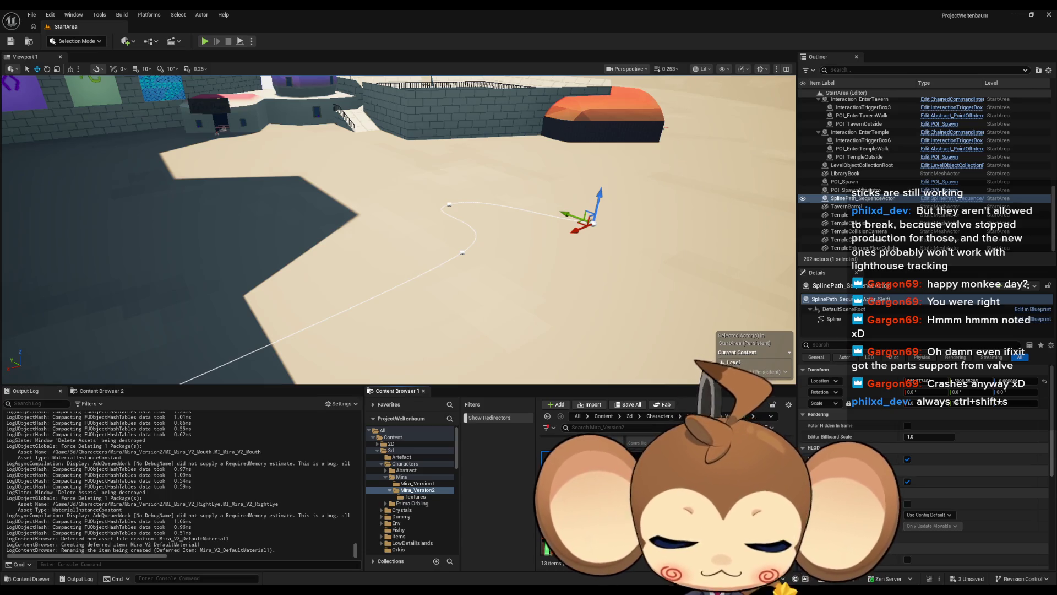
pyautogui.press('Return')
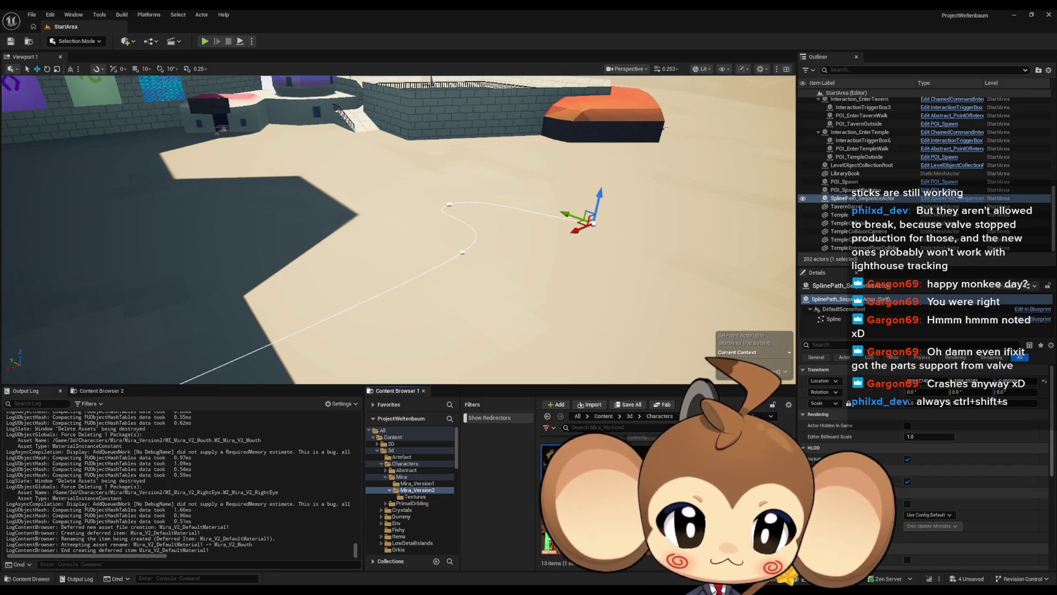
pyautogui.hotkey('ctrl', 'd')
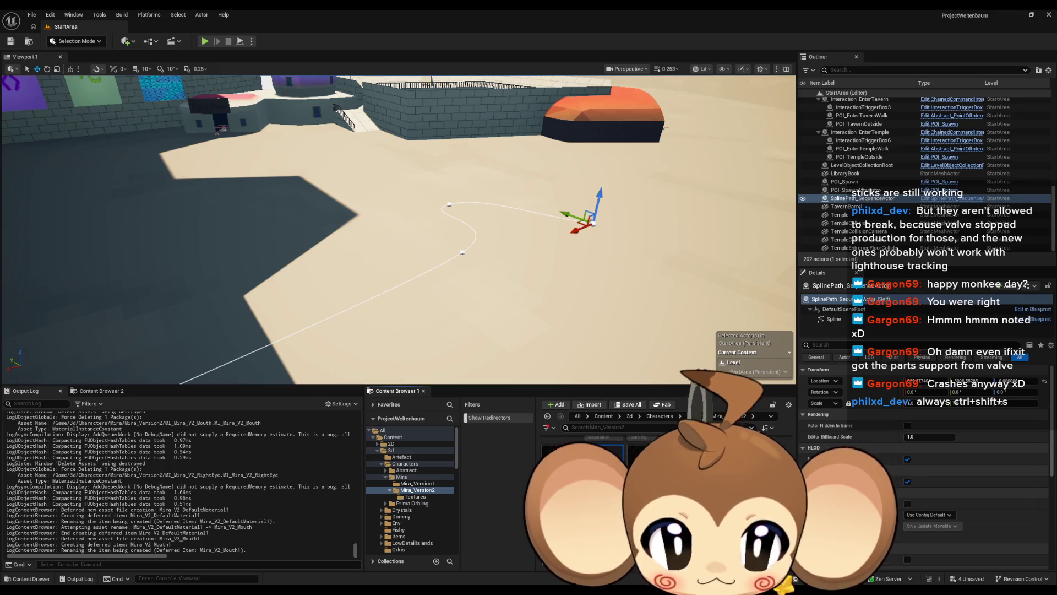
pyautogui.press('Return')
pyautogui.hotkey('ctrl', 'd')
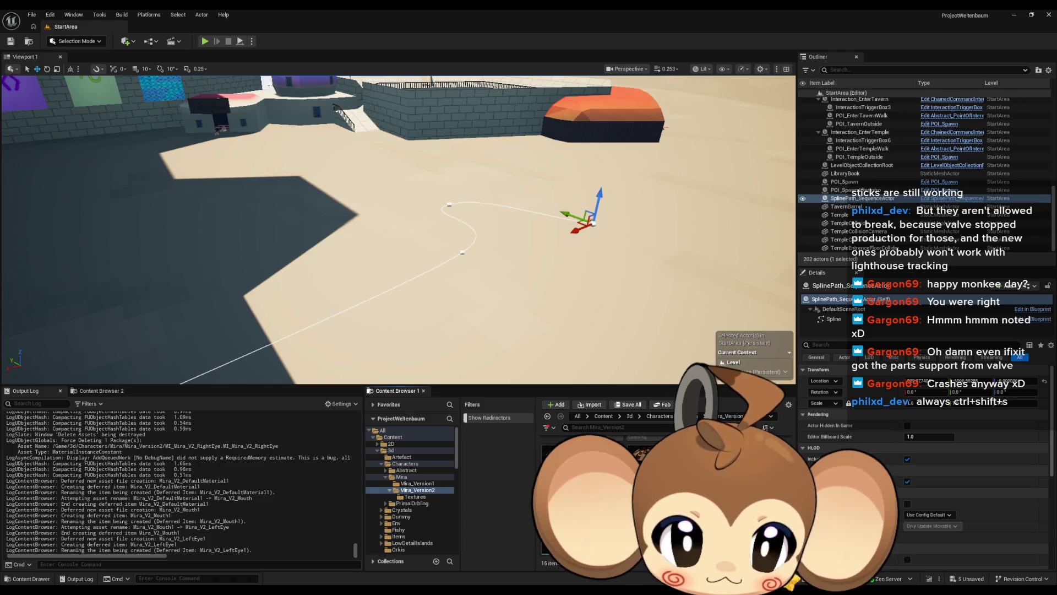
pyautogui.press('Return')
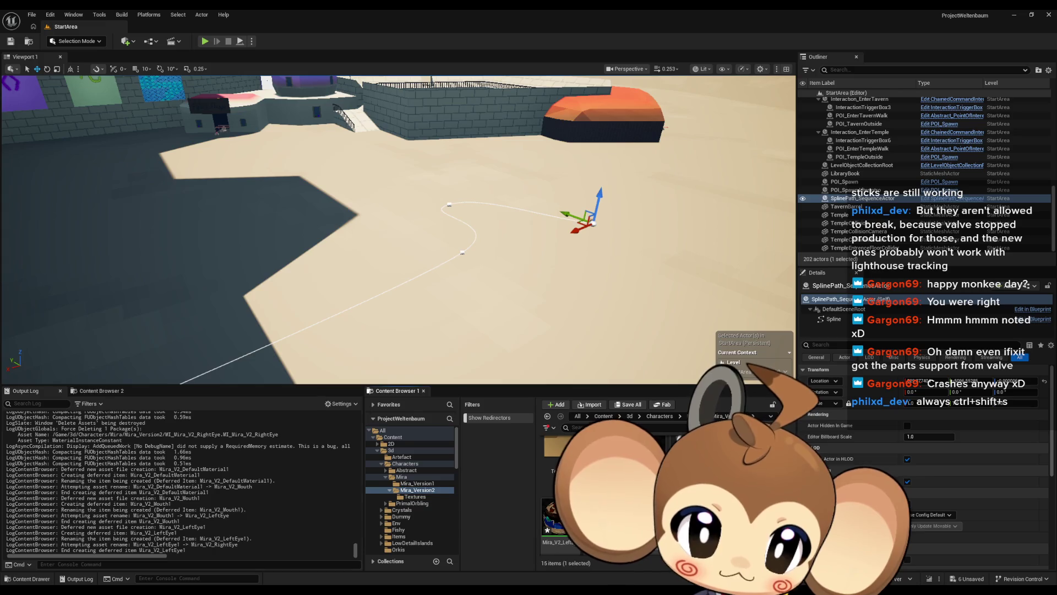
pyautogui.doubleClick(545, 529)
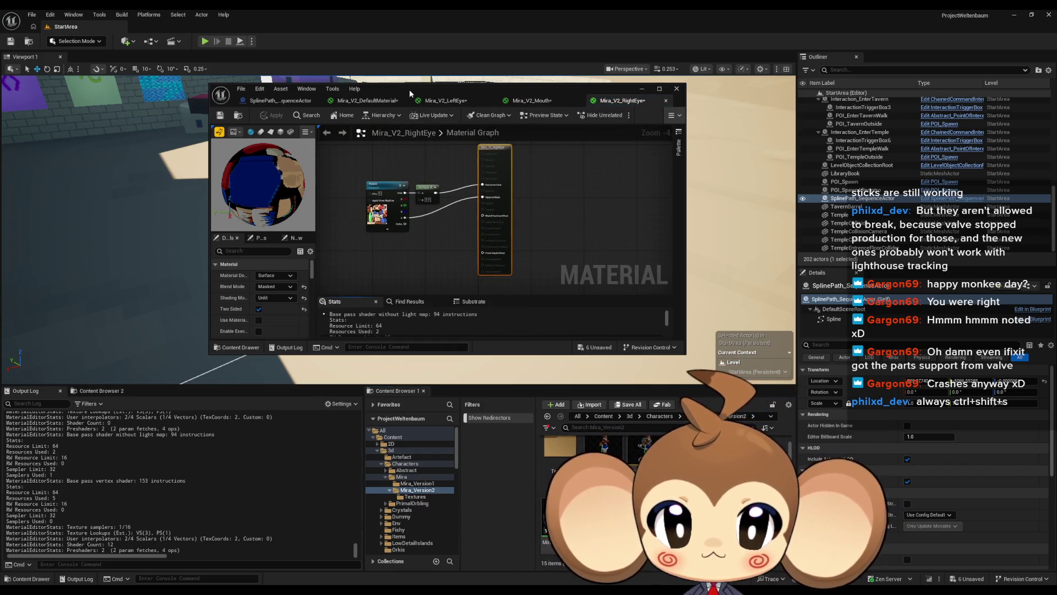
# Assign the eye texture to Mira_V2_LeftEye's texture node with UV index 2.
pyautogui.doubleClick(408, 89)
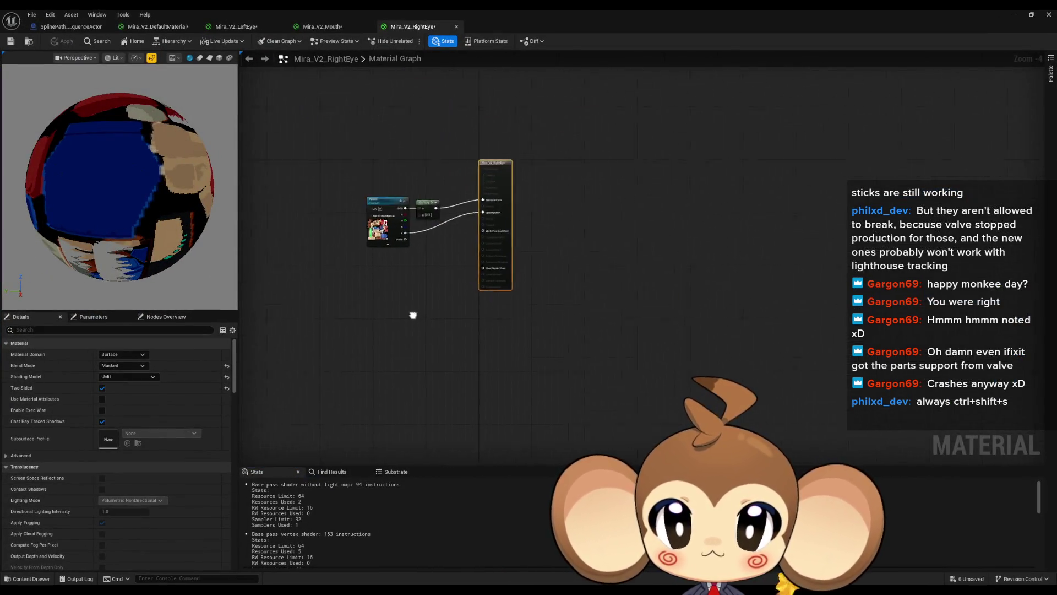
pyautogui.scroll(3, 410, 316)
pyautogui.click(240, 31)
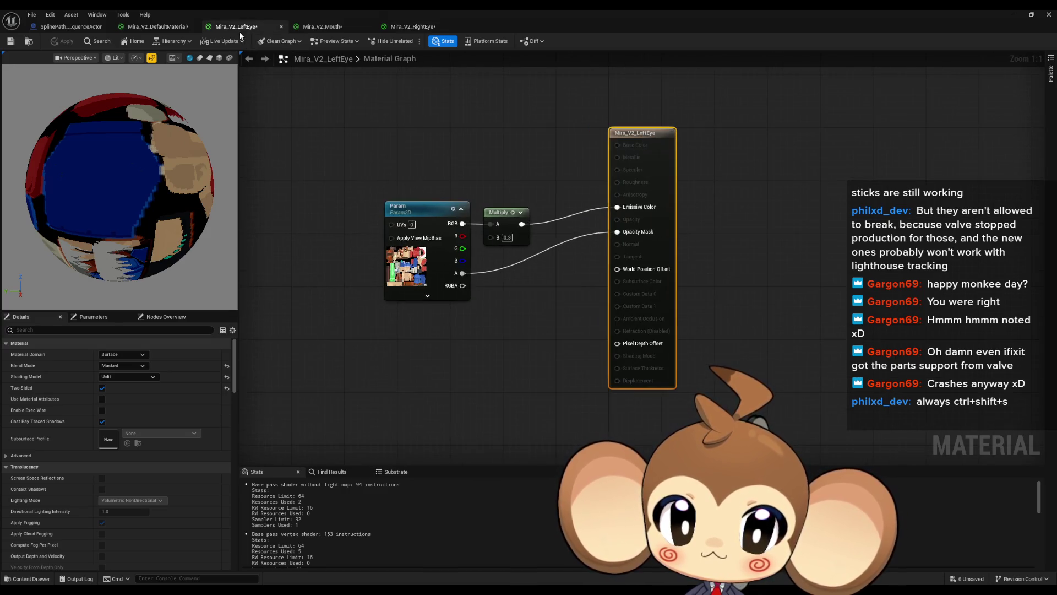
pyautogui.click(408, 268)
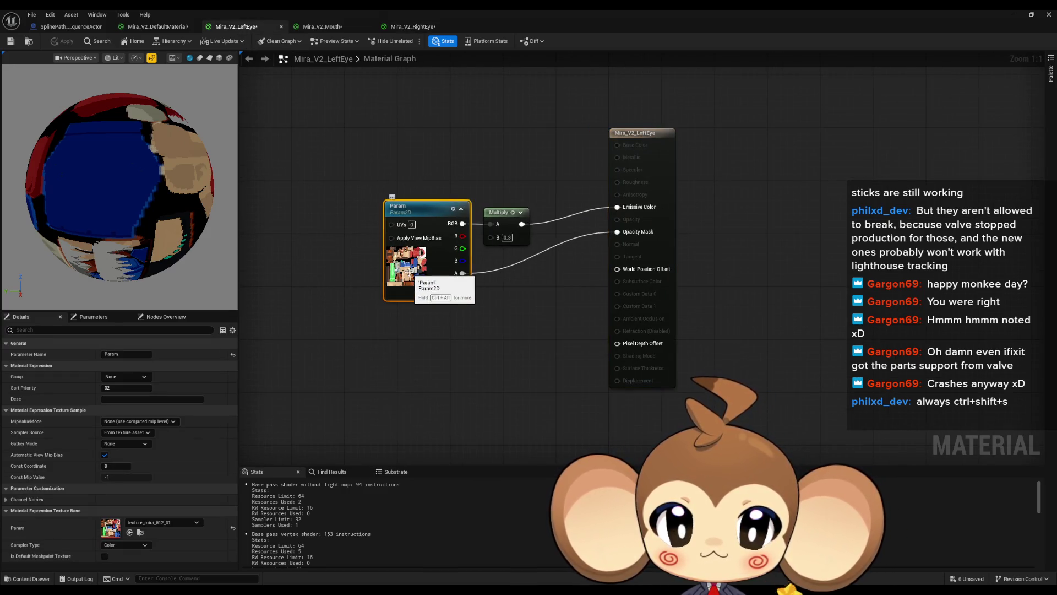
pyautogui.doubleClick(374, 8)
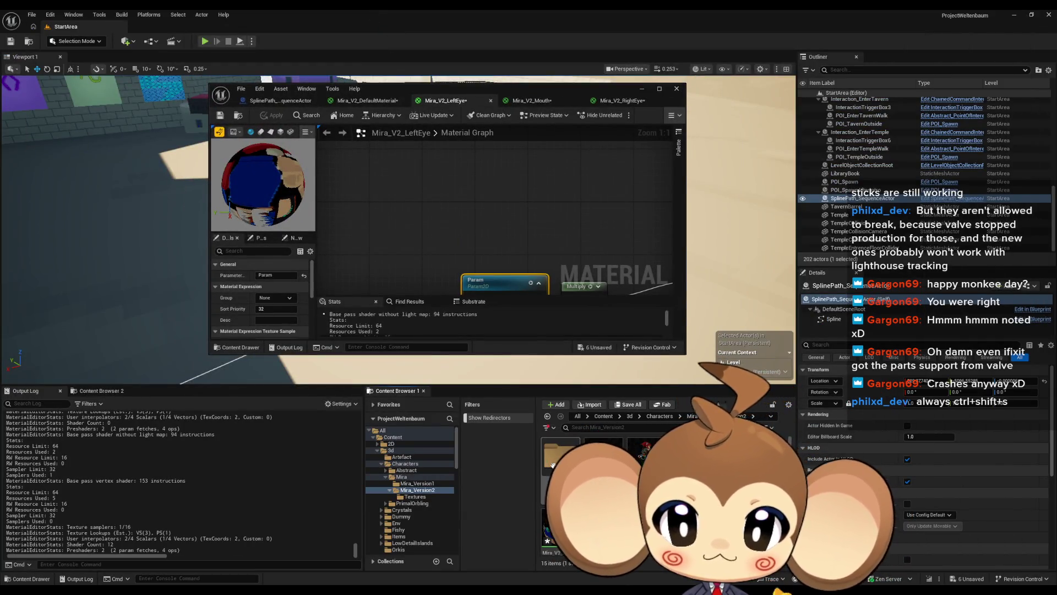
pyautogui.doubleClick(556, 465)
pyautogui.scroll(-3, 506, 233)
pyautogui.moveTo(507, 233); pyautogui.dragTo(516, 170)
pyautogui.scroll(3, 516, 224)
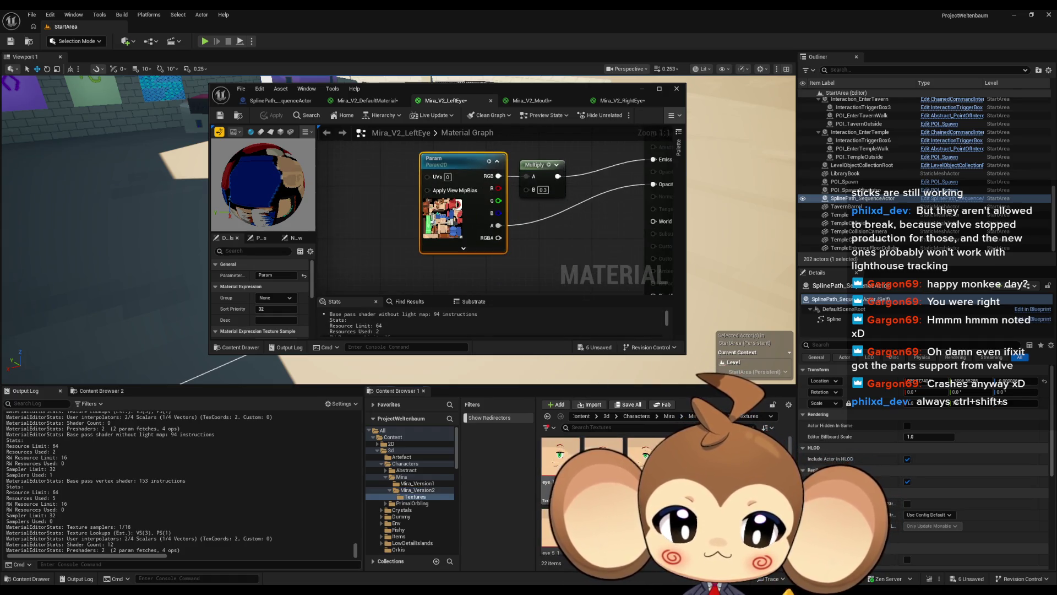
pyautogui.scroll(-5, 283, 308)
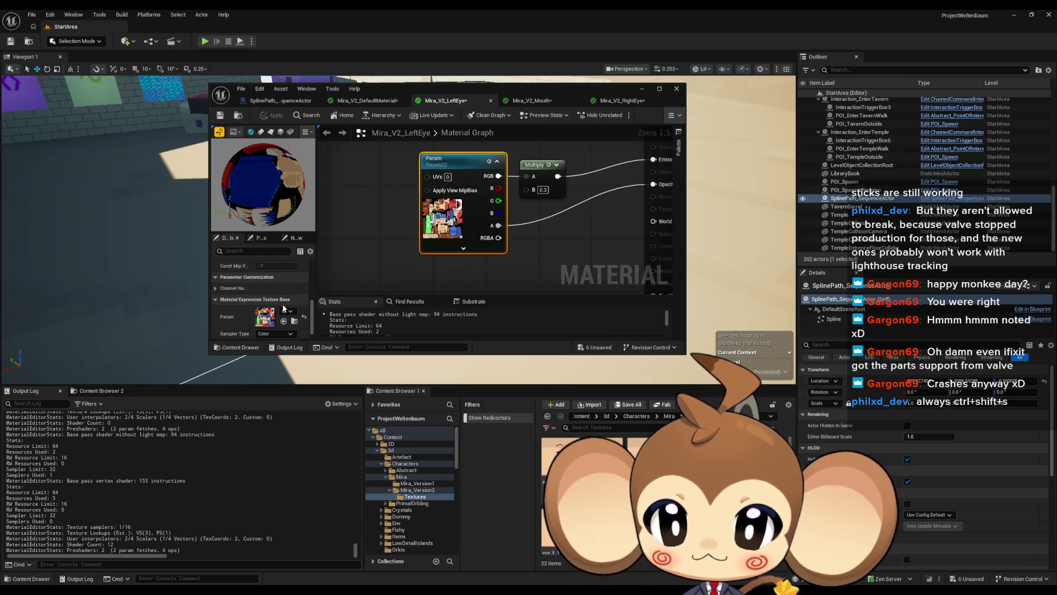
pyautogui.moveTo(602, 451); pyautogui.dragTo(265, 319)
pyautogui.write('2')
pyautogui.click(353, 154)
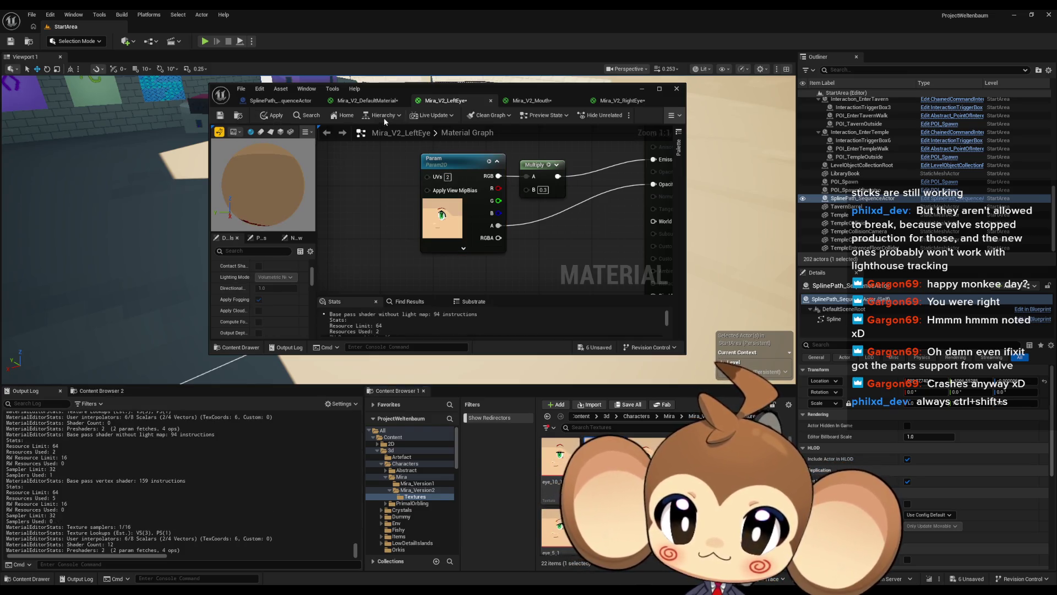
# Assign mouth_1_1 as the texture in the Mira_V2_Mouth material.
pyautogui.click(533, 102)
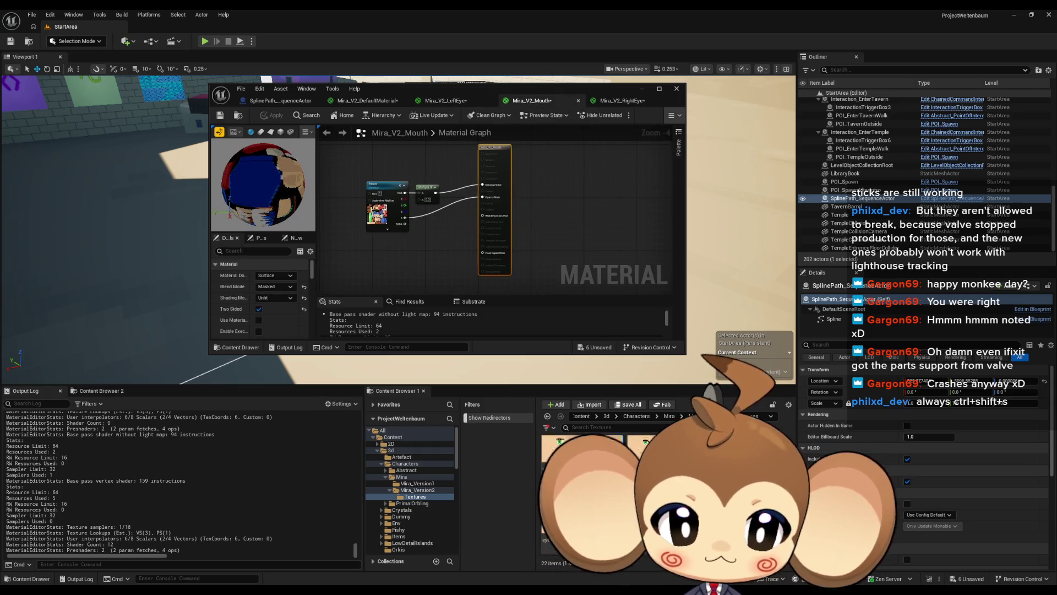
pyautogui.click(390, 214)
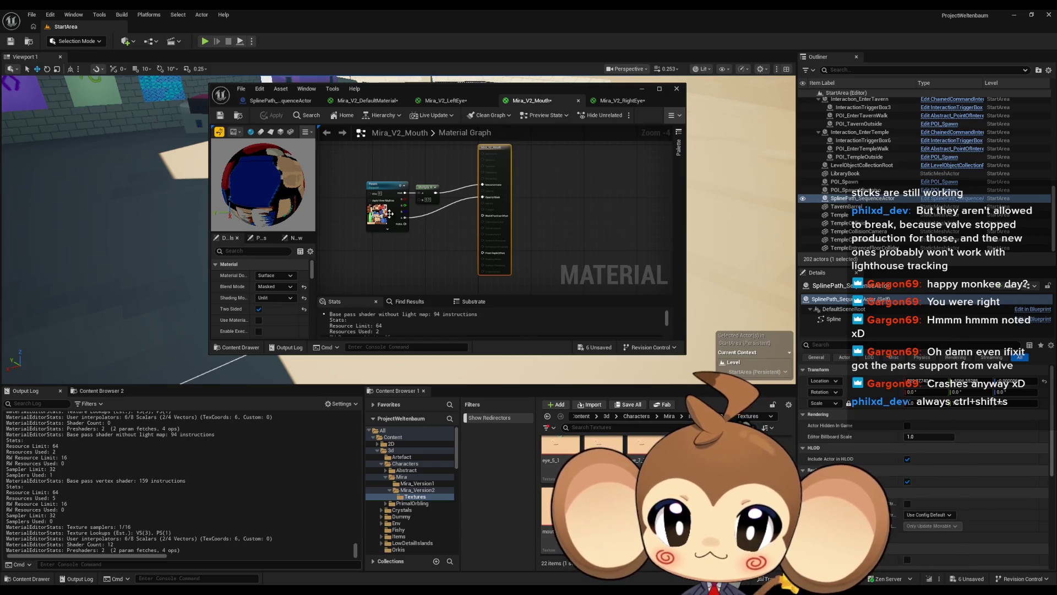
pyautogui.scroll(-5, 267, 316)
pyautogui.scroll(-1, 268, 318)
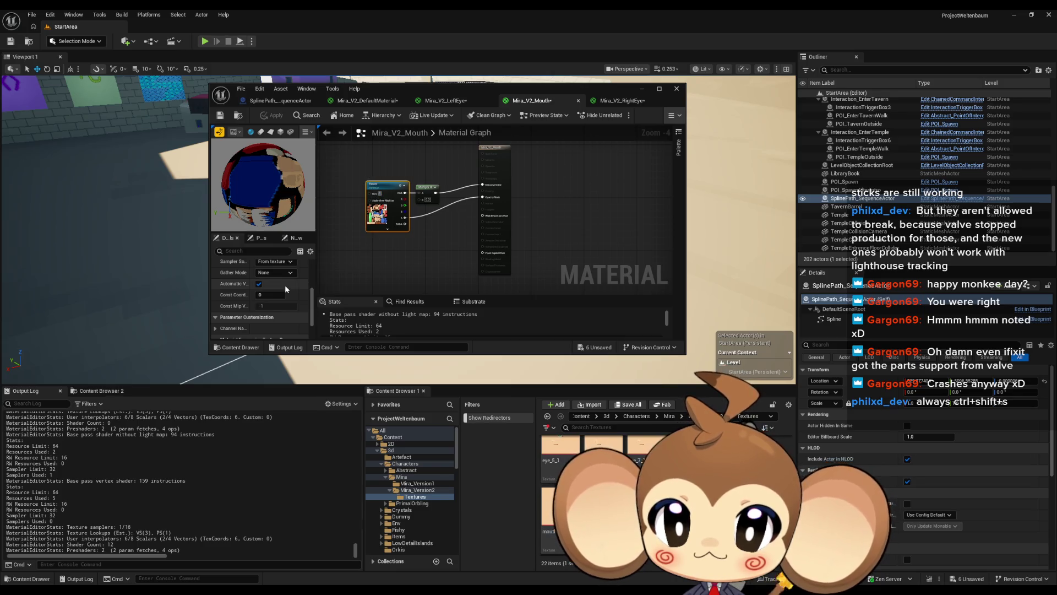
pyautogui.scroll(-5, 285, 287)
pyautogui.click(283, 309)
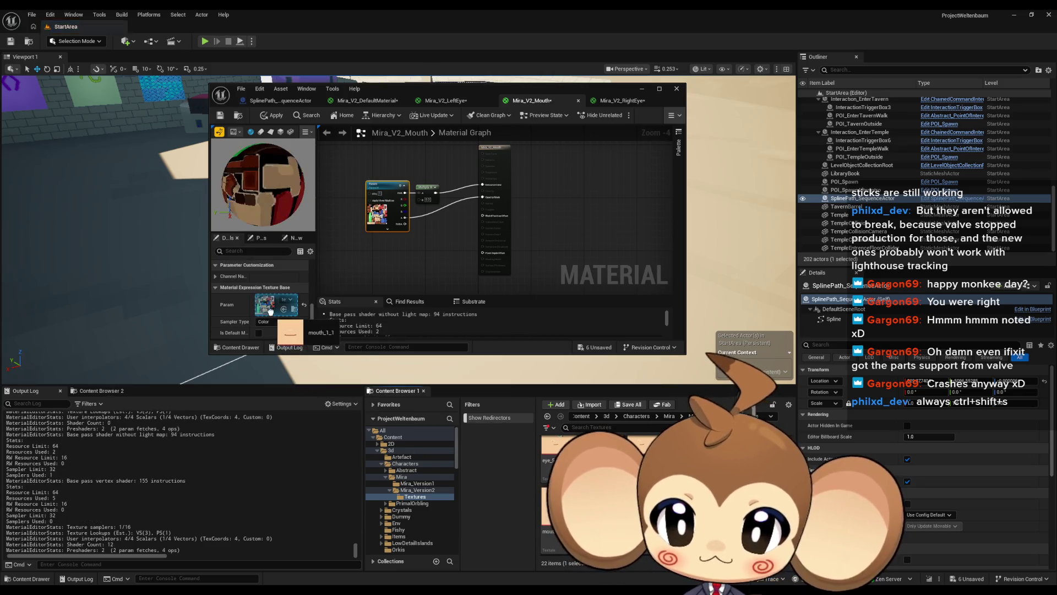
# Make Mira_V2_RightEye's Param node sample the eye texture, then open the Mira_V2 mesh.
pyautogui.click(622, 101)
pyautogui.click(502, 217)
pyautogui.moveTo(502, 217); pyautogui.dragTo(434, 216)
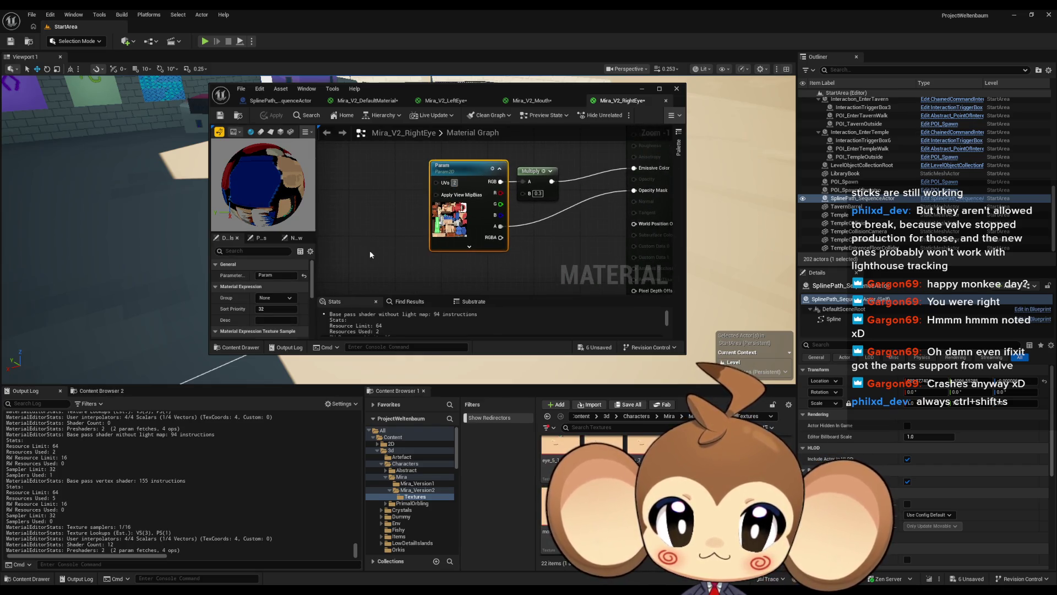
pyautogui.scroll(-4, 259, 297)
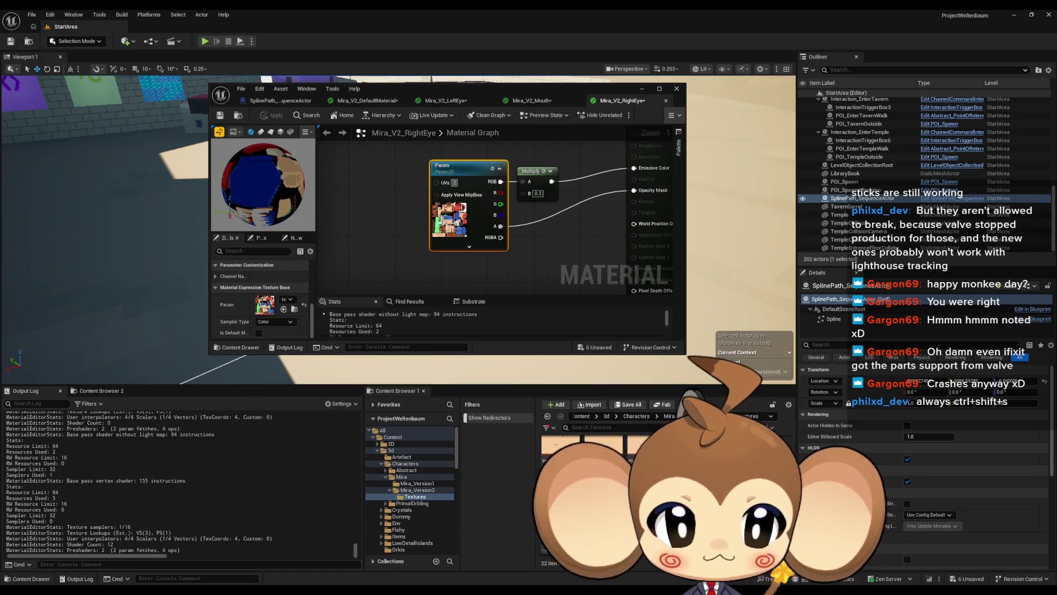
pyautogui.moveTo(560, 457); pyautogui.dragTo(443, 207)
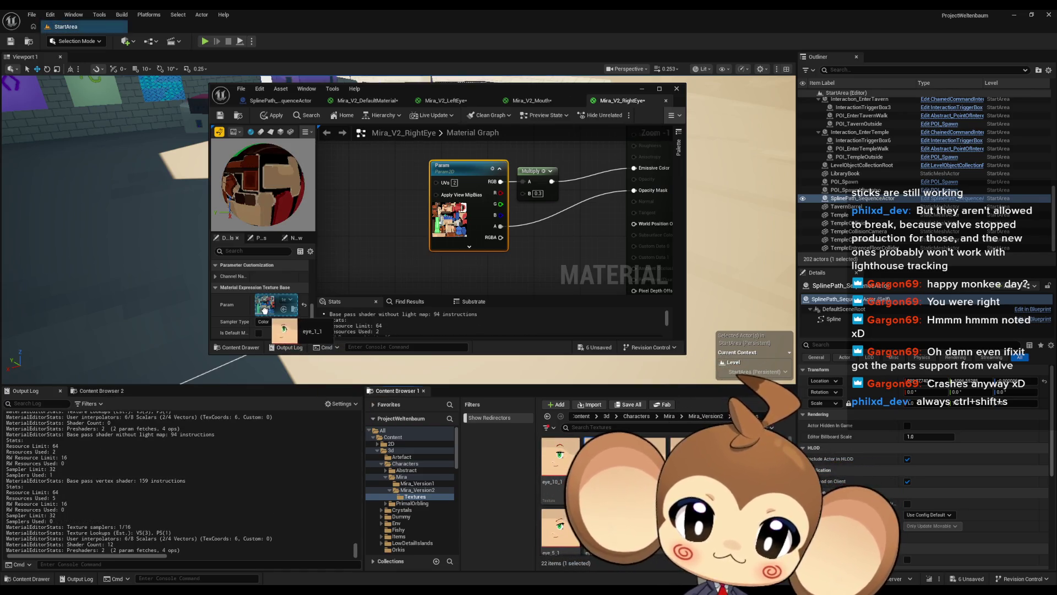
pyautogui.click(328, 224)
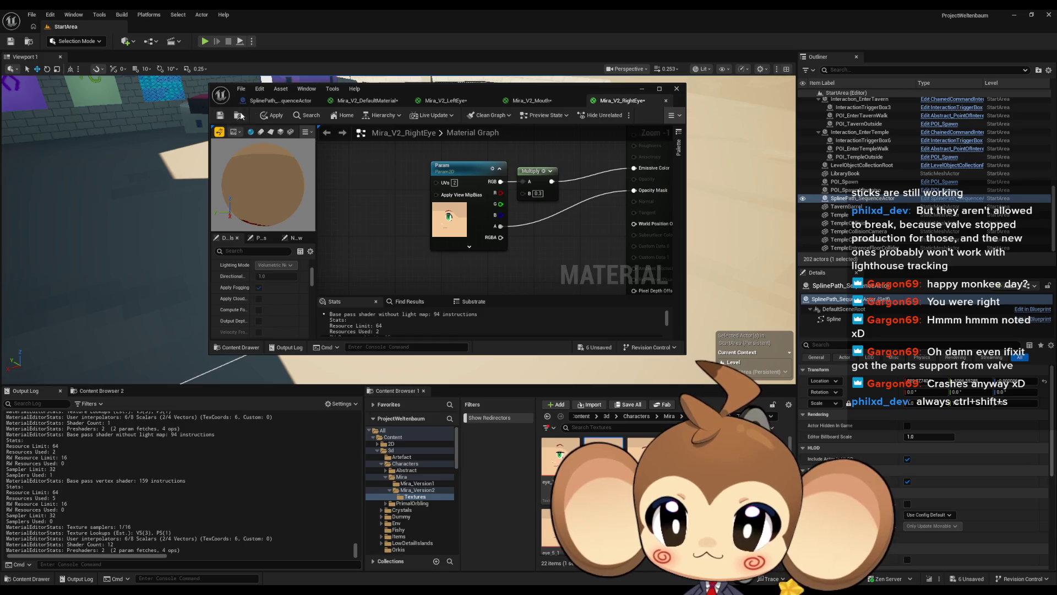
pyautogui.moveTo(418, 100); pyautogui.dragTo(374, 91)
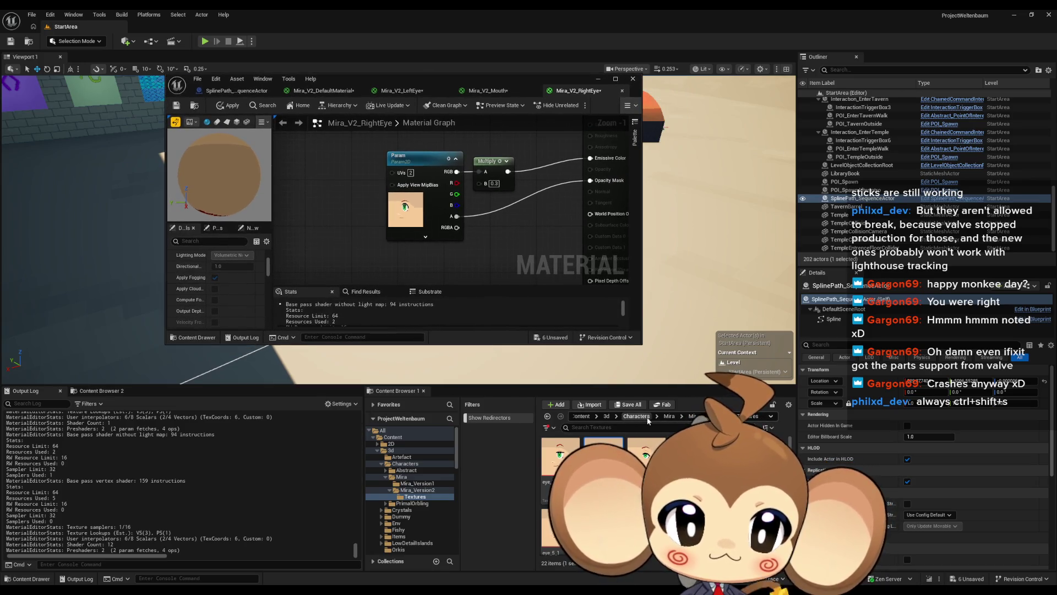
pyautogui.click(417, 489)
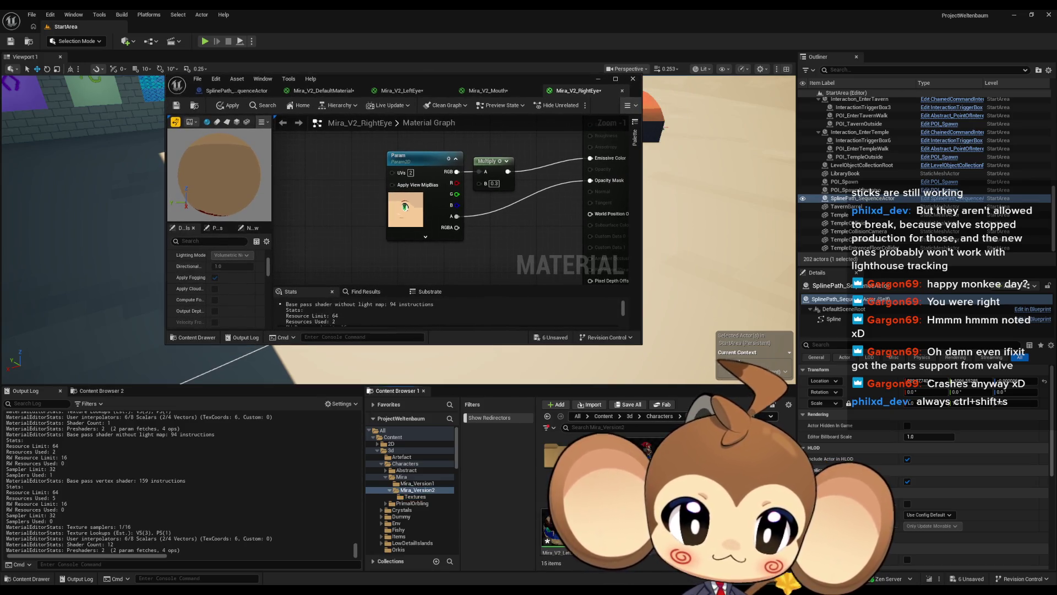
pyautogui.doubleClick(604, 451)
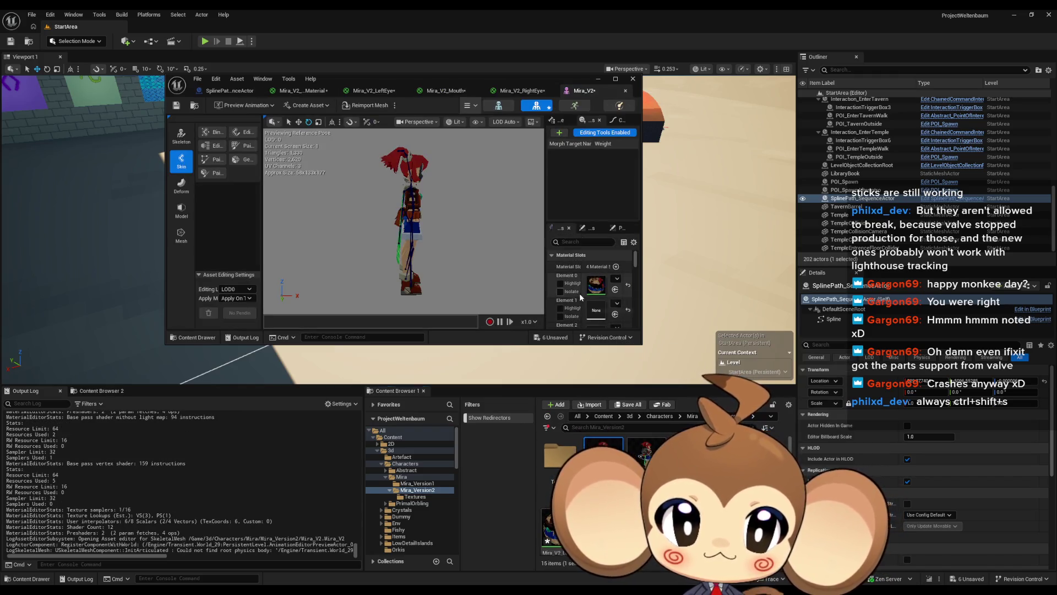
# Assign the eye materials, including Mira_V2_RightEye, to Mira_V2's empty slots and save the mesh.
pyautogui.scroll(-2, 594, 291)
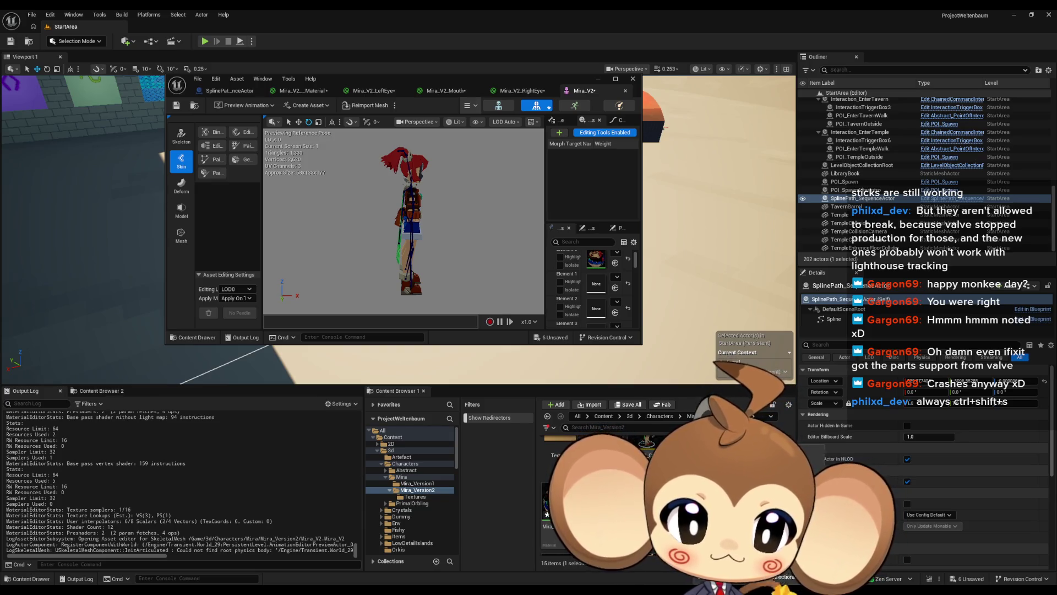
pyautogui.moveTo(645, 443)
pyautogui.mouseDown()
pyautogui.moveTo(610, 331)
pyautogui.moveTo(612, 302)
pyautogui.moveTo(596, 284)
pyautogui.mouseUp()
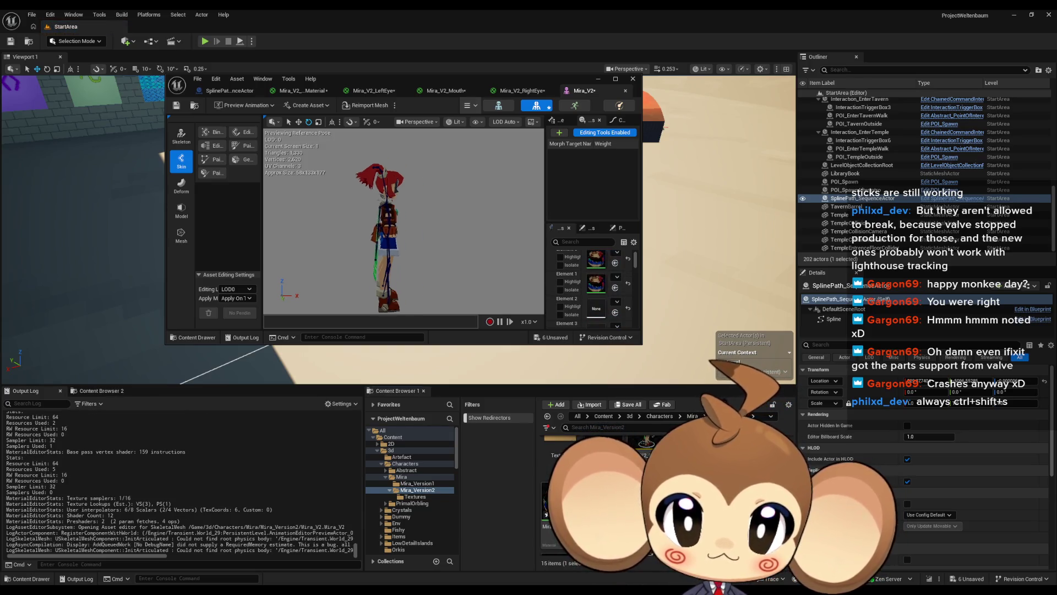
pyautogui.moveTo(463, 224)
pyautogui.mouseDown()
pyautogui.moveTo(408, 213)
pyautogui.moveTo(463, 223)
pyautogui.mouseUp()
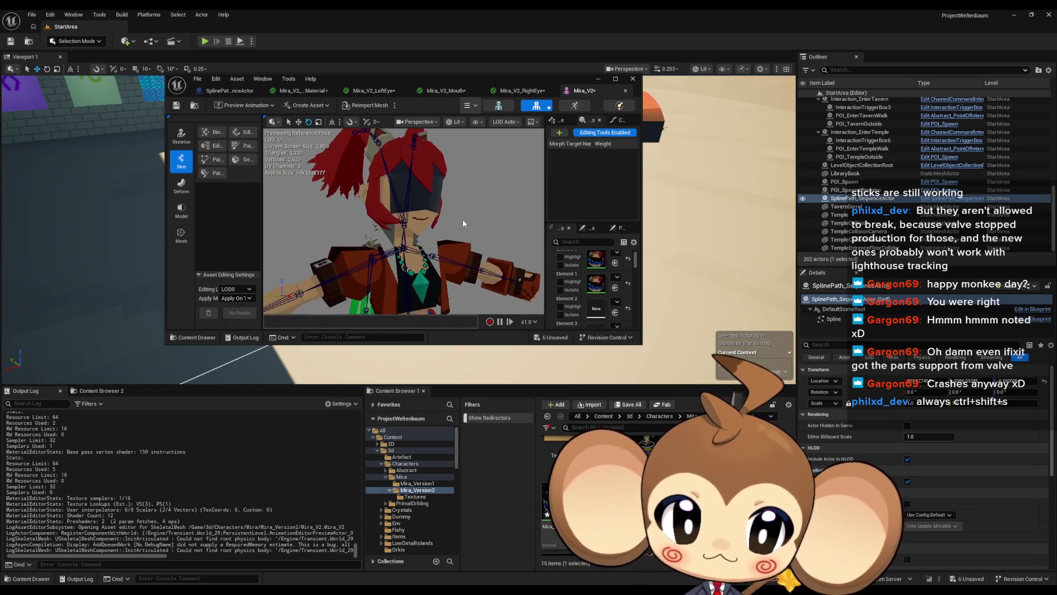
pyautogui.scroll(-1, 592, 286)
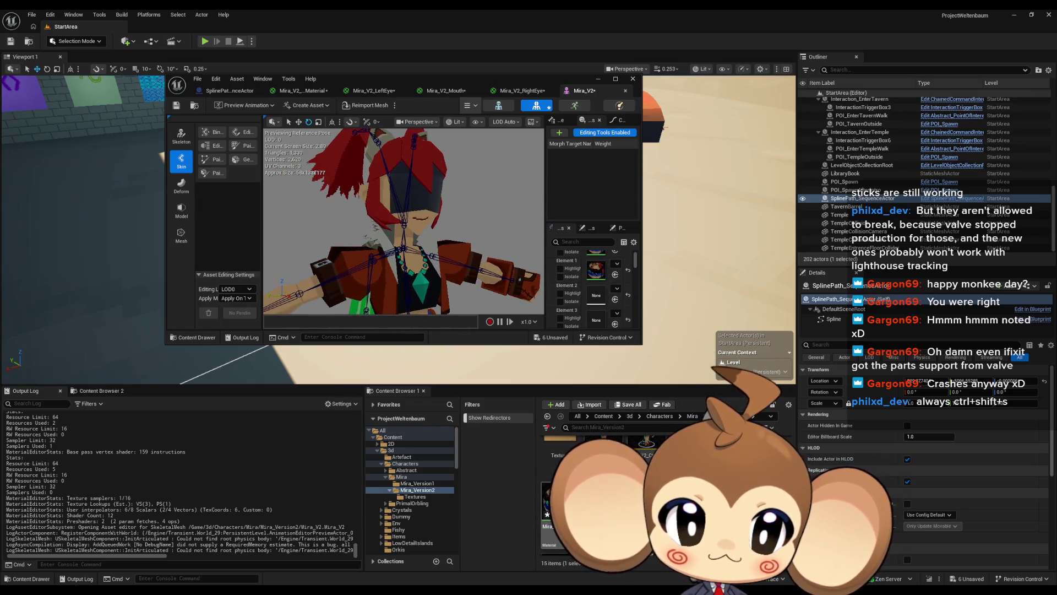
pyautogui.moveTo(550, 506)
pyautogui.mouseDown()
pyautogui.moveTo(600, 276)
pyautogui.moveTo(598, 319)
pyautogui.mouseUp()
pyautogui.moveTo(418, 220); pyautogui.dragTo(397, 220)
pyautogui.scroll(5, 402, 220)
pyautogui.scroll(-4, 402, 220)
pyautogui.scroll(-3, 471, 230)
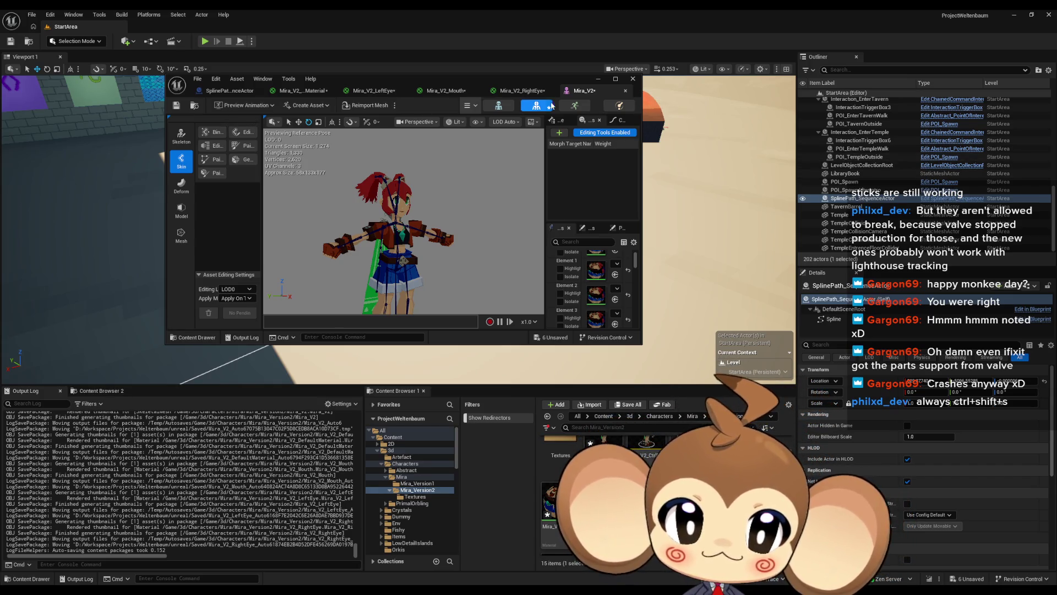
pyautogui.hotkey('ctrl', 's')
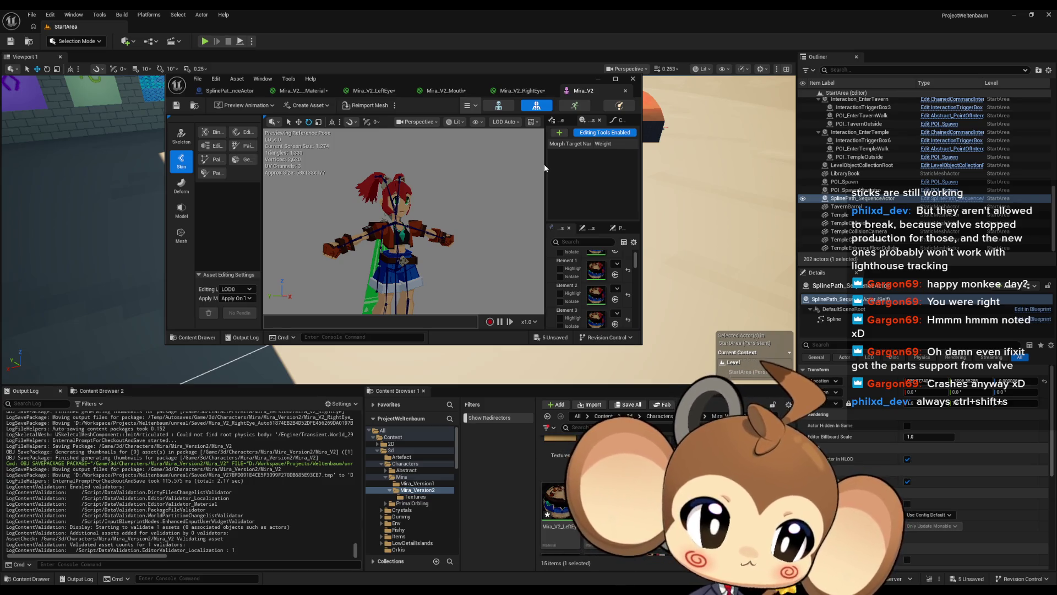
# Close the Mira_V2 mesh editor, open LS_MiraIntro from Content > Sequences > StartArea, and start Play-in-Editor.
pyautogui.moveTo(511, 82)
pyautogui.mouseDown()
pyautogui.moveTo(748, 314)
pyautogui.moveTo(643, 150)
pyautogui.moveTo(500, 128)
pyautogui.moveTo(556, 269)
pyautogui.moveTo(482, 260)
pyautogui.moveTo(416, 232)
pyautogui.moveTo(421, 223)
pyautogui.mouseUp()
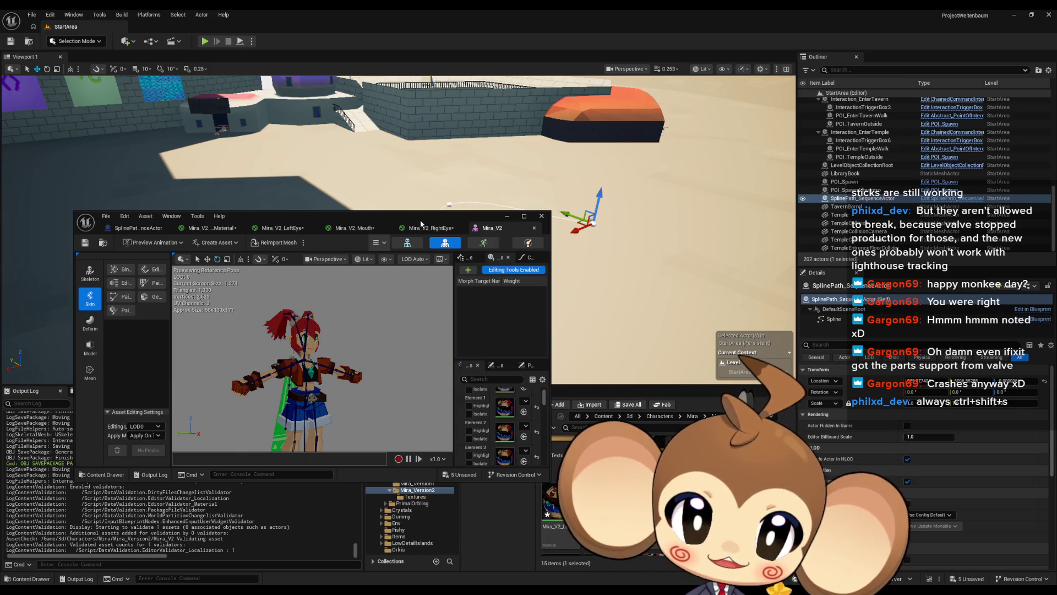
pyautogui.click(508, 218)
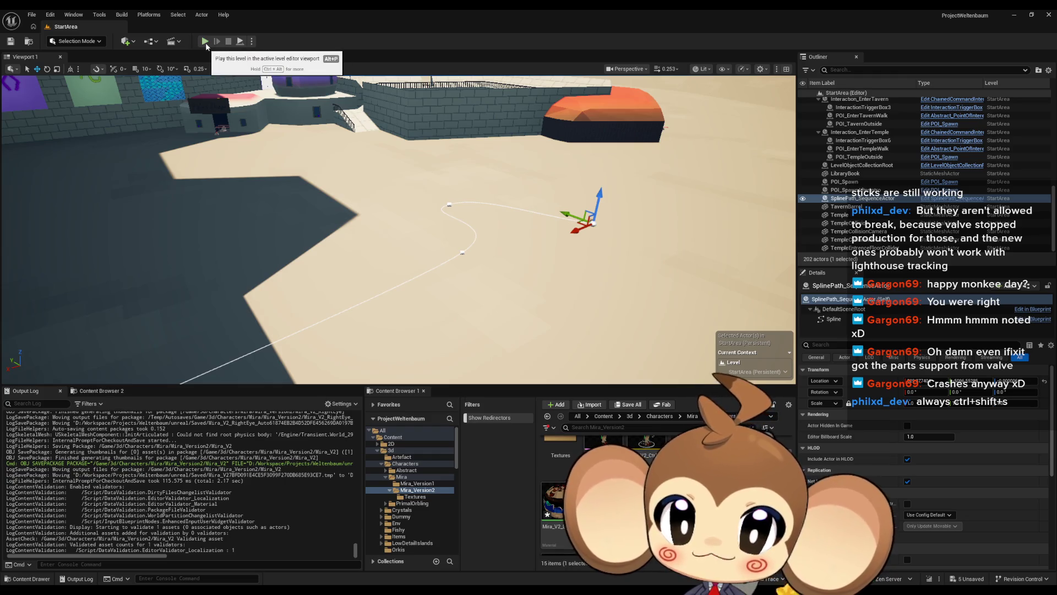
pyautogui.moveTo(532, 545)
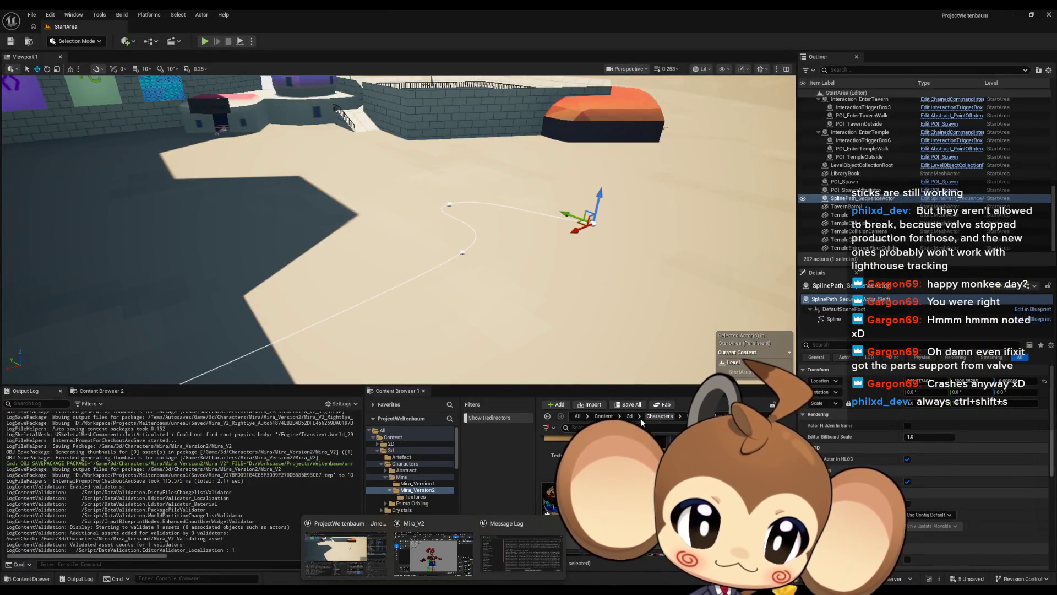
pyautogui.click(604, 415)
pyautogui.scroll(-3, 606, 496)
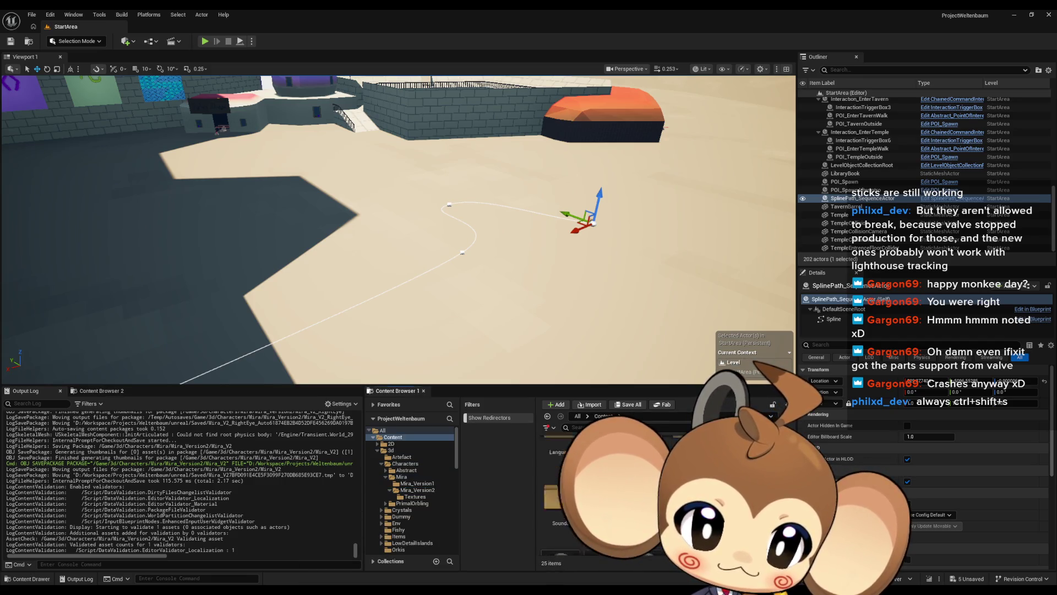
pyautogui.doubleClick(556, 484)
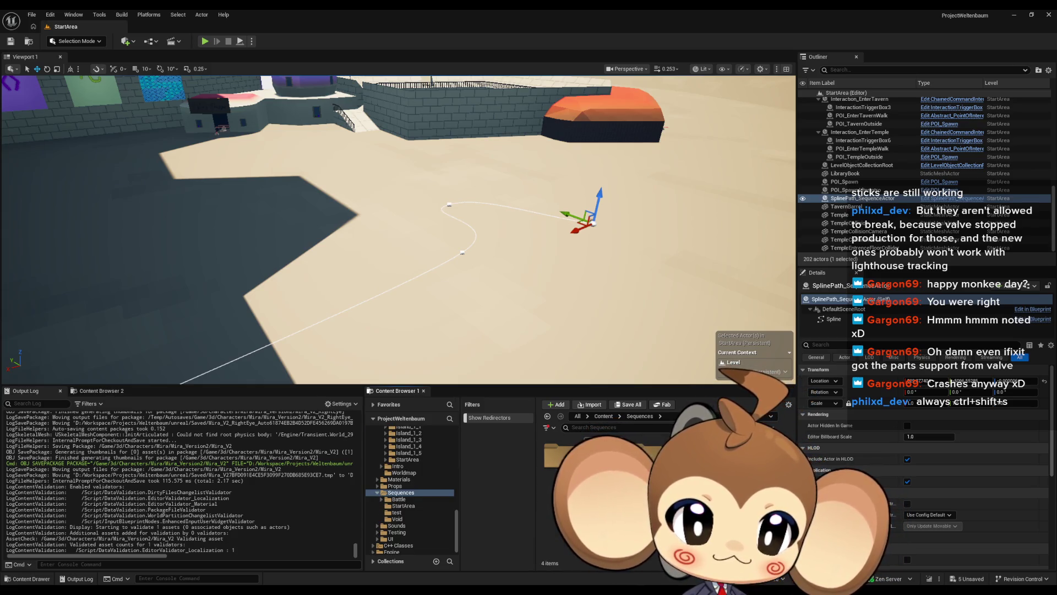
pyautogui.doubleClick(600, 457)
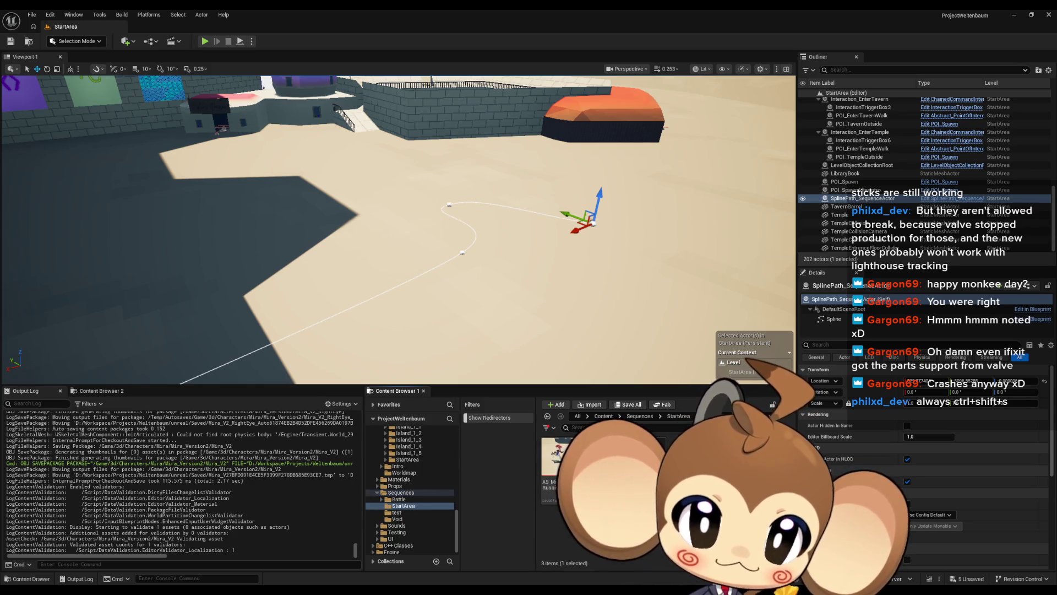
pyautogui.doubleClick(600, 468)
pyautogui.click(204, 41)
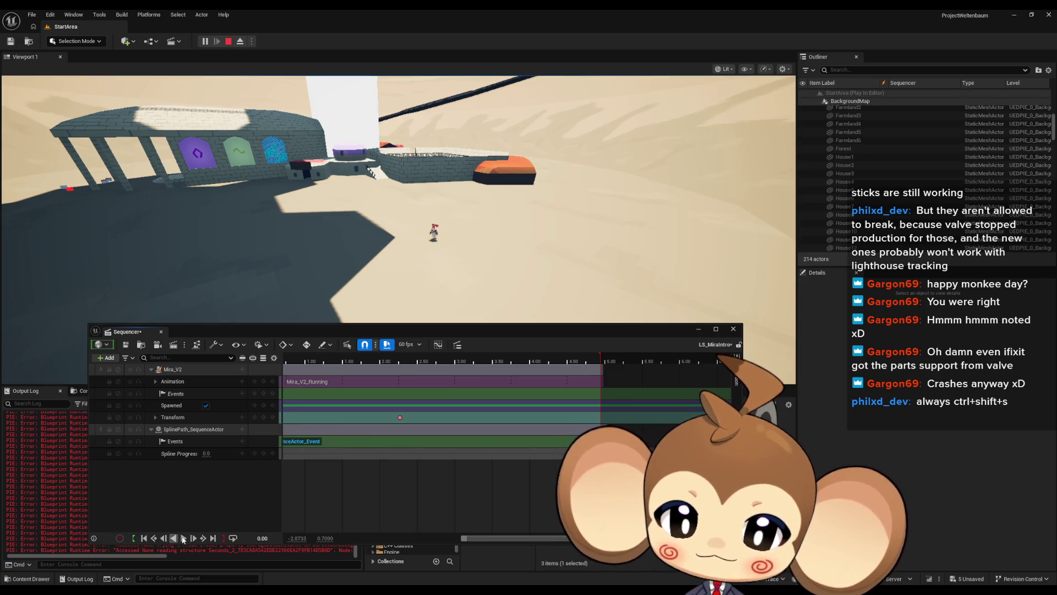
# Run LS_MiraIntro so Mira_V2 runs the path, pause near 2.13, and minimize Sequencer.
pyautogui.click(183, 537)
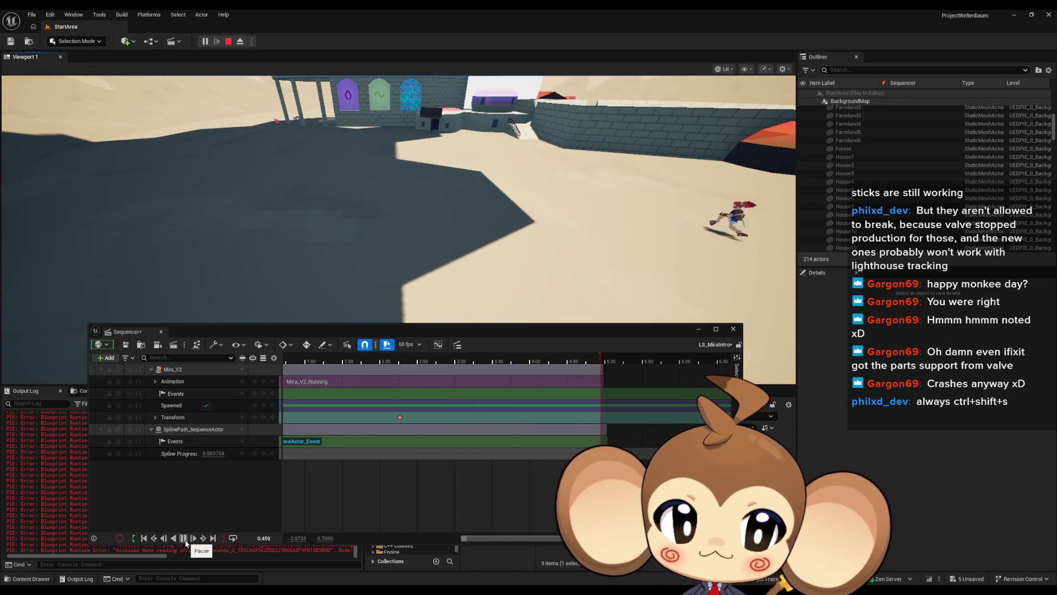
pyautogui.click(183, 537)
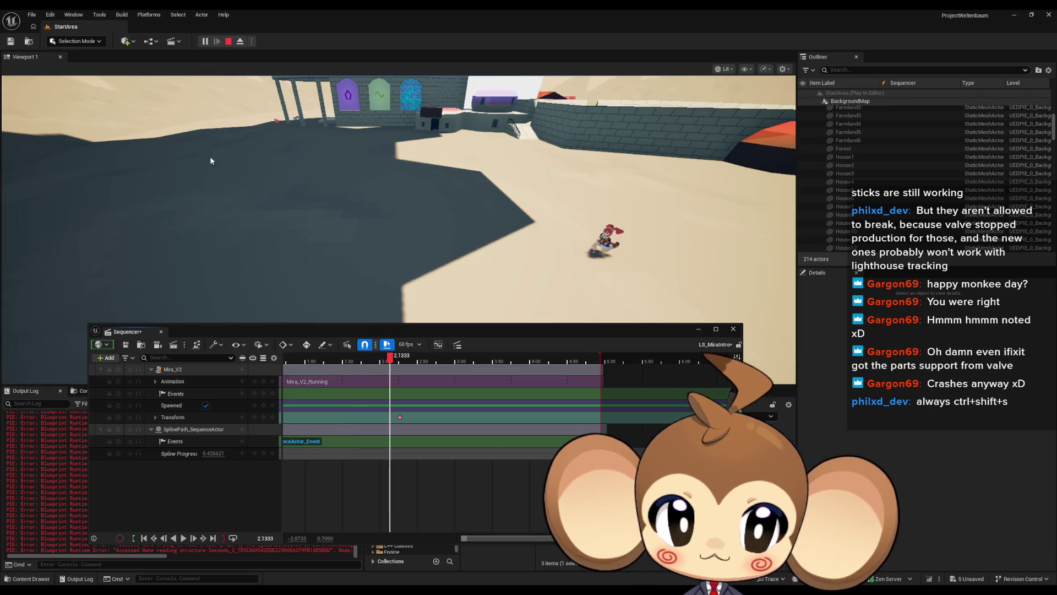
pyautogui.click(701, 331)
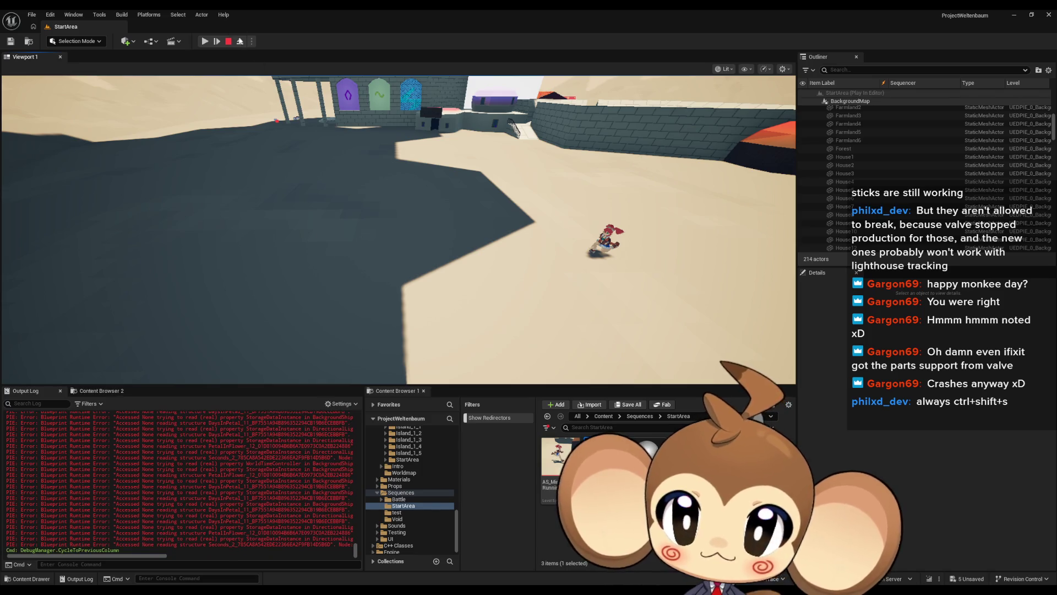
# Eject to a free camera, fly up to Mira_V2, select her and scroll to her Materials.
pyautogui.click(240, 42)
pyautogui.press('w')
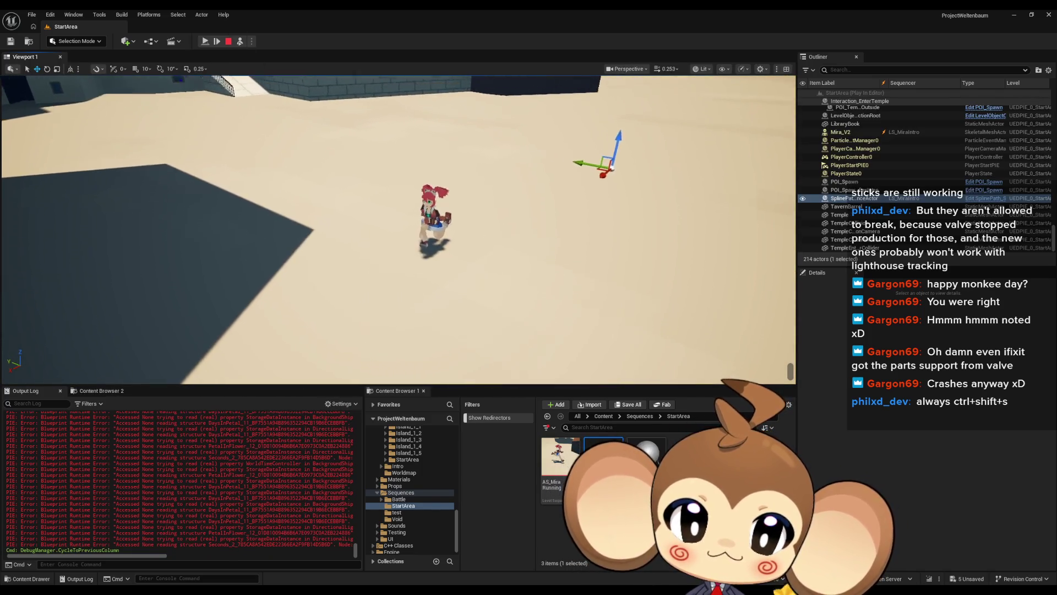
pyautogui.press('w')
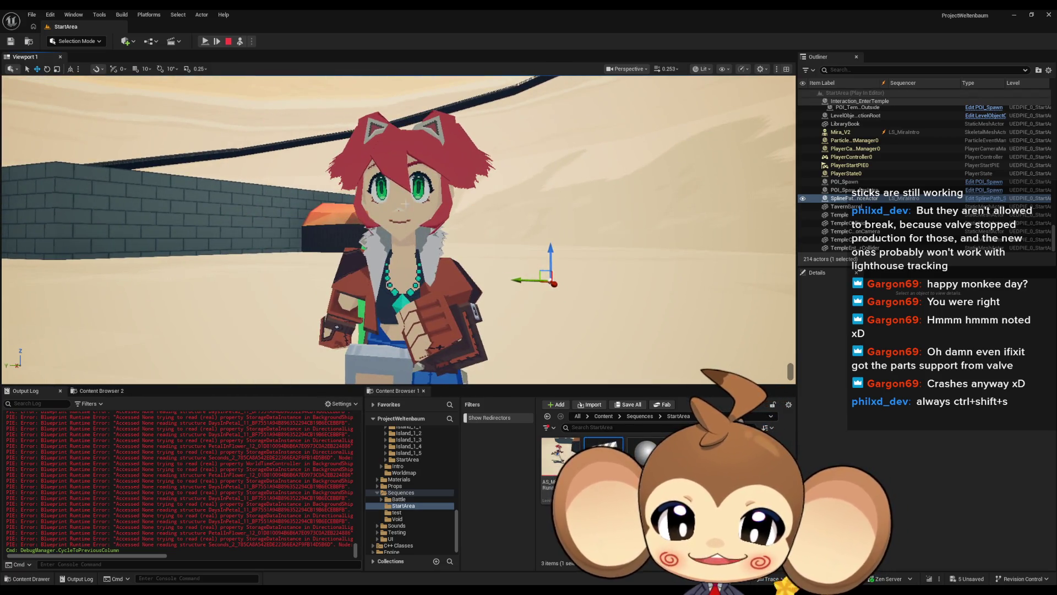
pyautogui.click(451, 224)
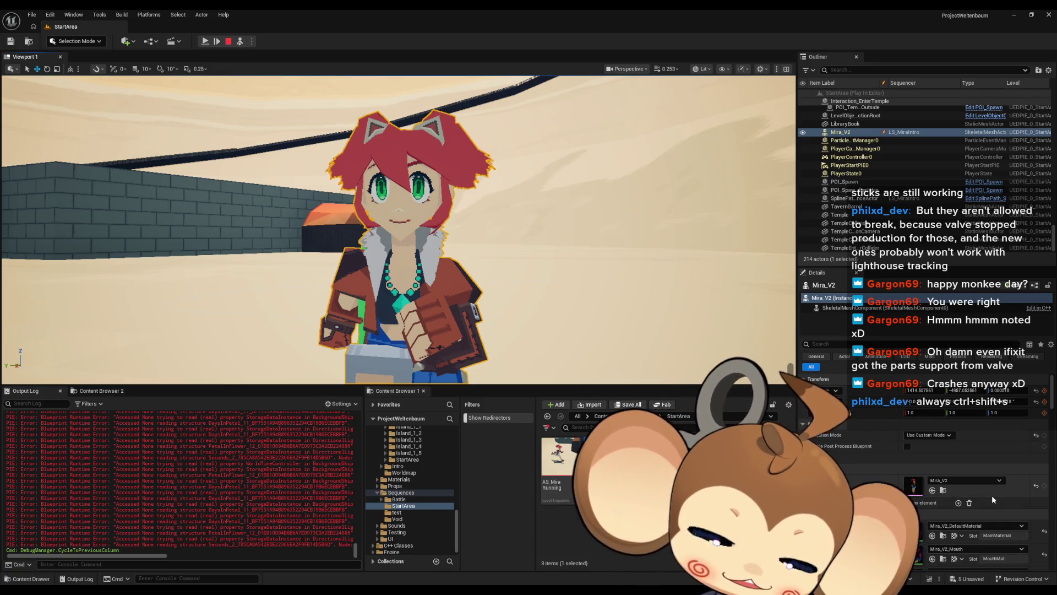
pyautogui.scroll(-4, 992, 494)
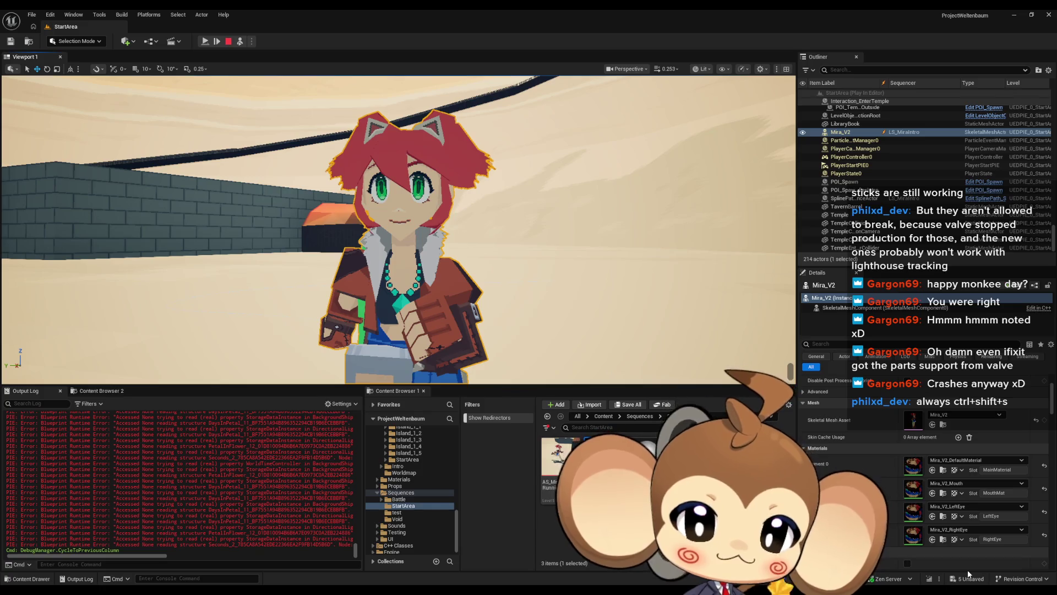